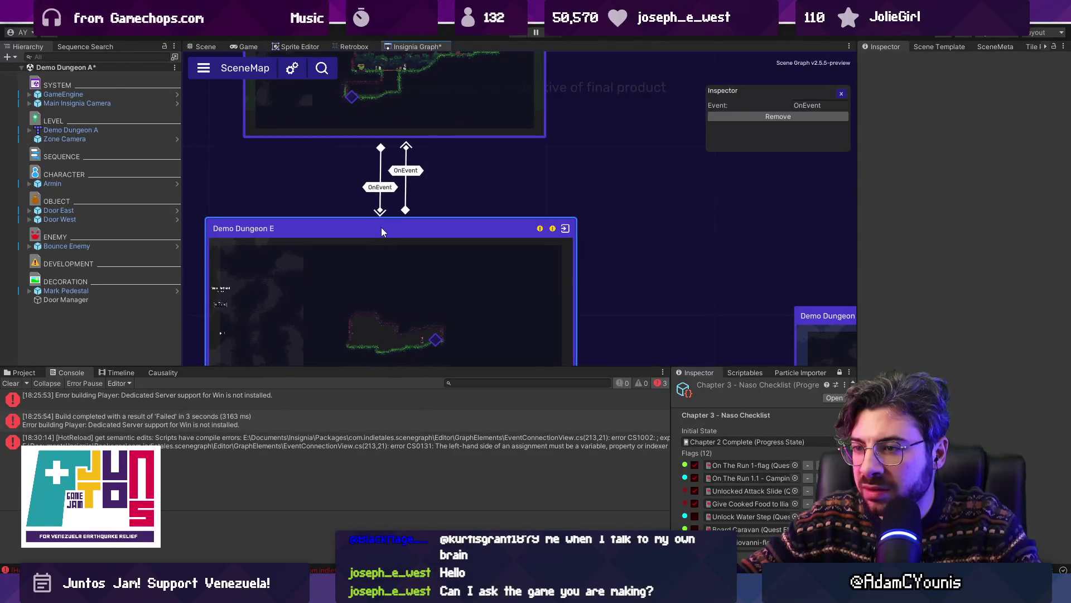
Step: Add a fourth OnEvent connection from the upper room node to Demo Dungeon E, nudging Demo Dungeon E slightly down
{"action": "scroll", "coordinate": [444, 229], "scroll_direction": "down", "scroll_amount": 2}
{"action": "mouse_move", "coordinate": [437, 144]}
{"action": "left_click", "coordinate": [449, 178]}
{"action": "left_click", "coordinate": [450, 178]}
{"action": "left_click", "coordinate": [453, 233]}
{"action": "mouse_move", "coordinate": [415, 232]}
{"action": "left_mouse_down"}
{"action": "mouse_move", "coordinate": [415, 241]}
{"action": "mouse_move", "coordinate": [410, 230]}
{"action": "mouse_move", "coordinate": [383, 237]}
{"action": "left_mouse_up"}
{"action": "scroll", "coordinate": [413, 233], "scroll_direction": "up", "scroll_amount": 2}
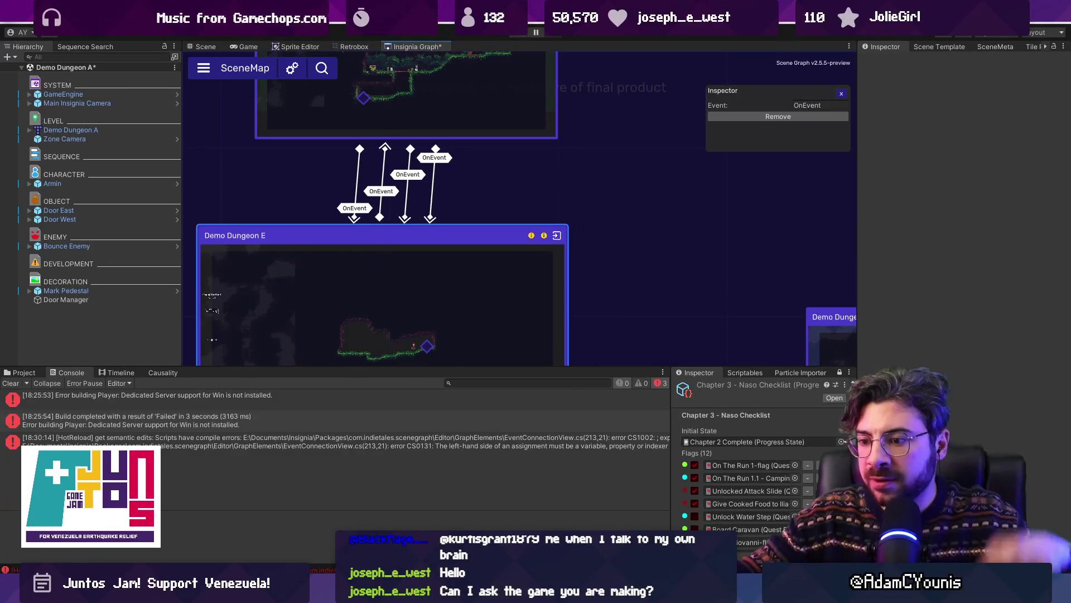
{"action": "key", "text": "alt+Tab"}
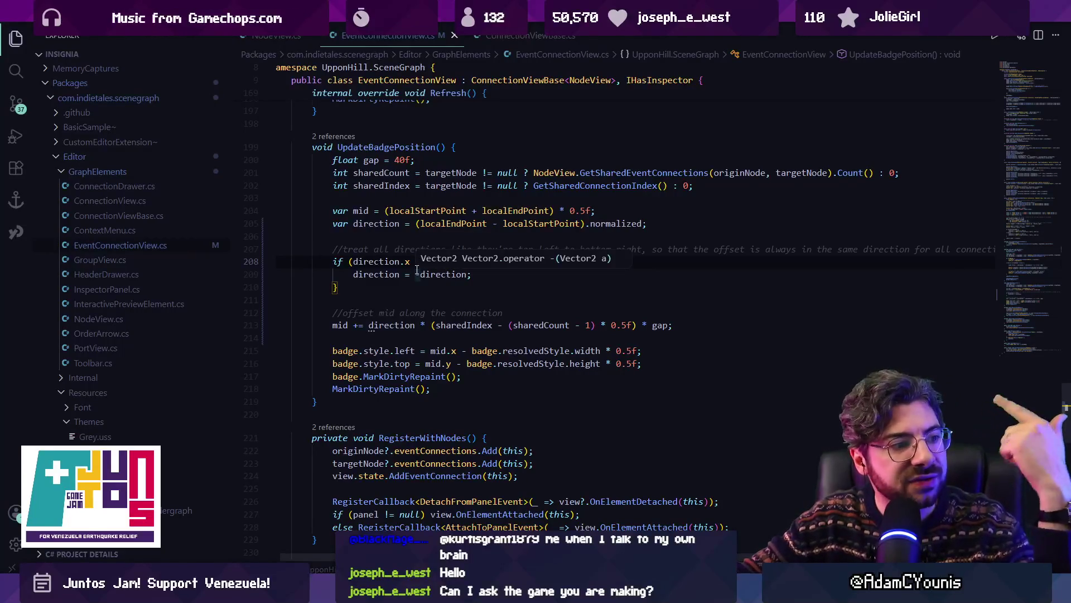
Step: Compare the direction flip on lines 208–209 with the graph, dragging the lower node to restagger the four badges
{"action": "key", "text": "alt+Tab"}
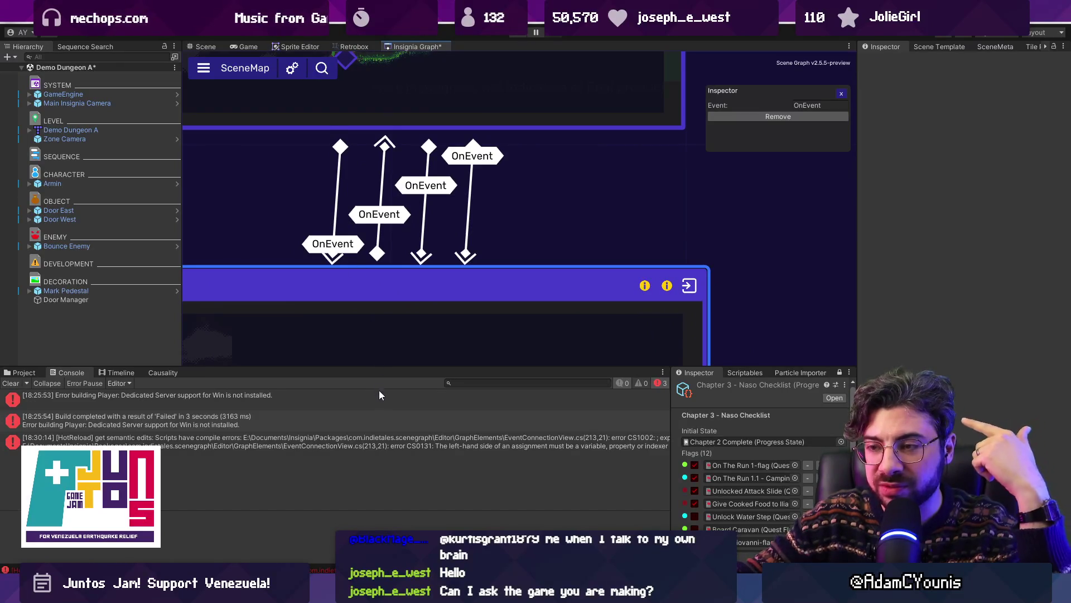
{"action": "left_click", "coordinate": [426, 512]}
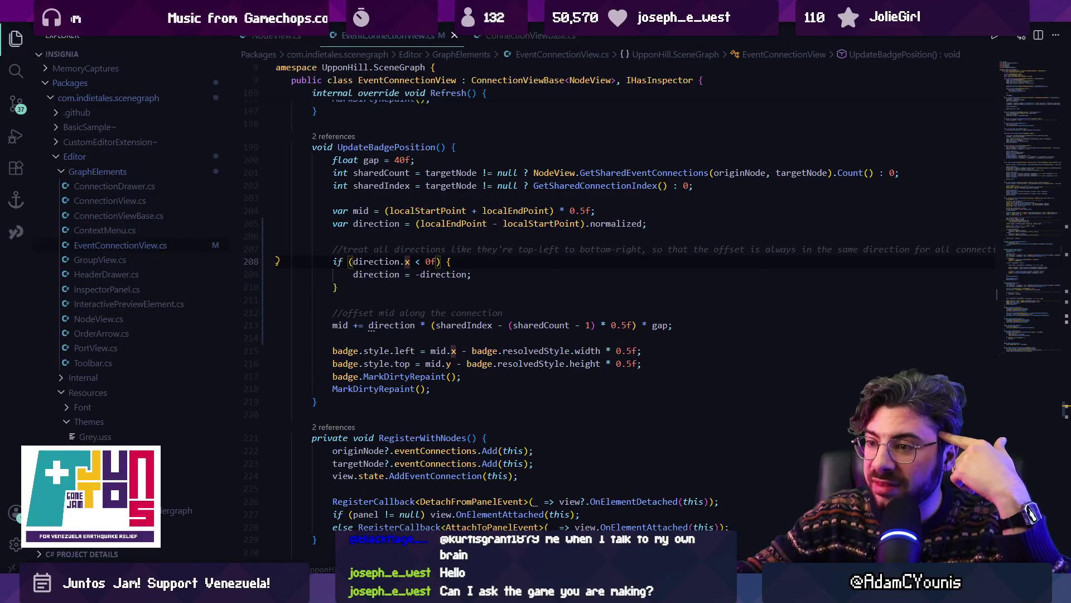
{"action": "key", "text": "alt+Tab"}
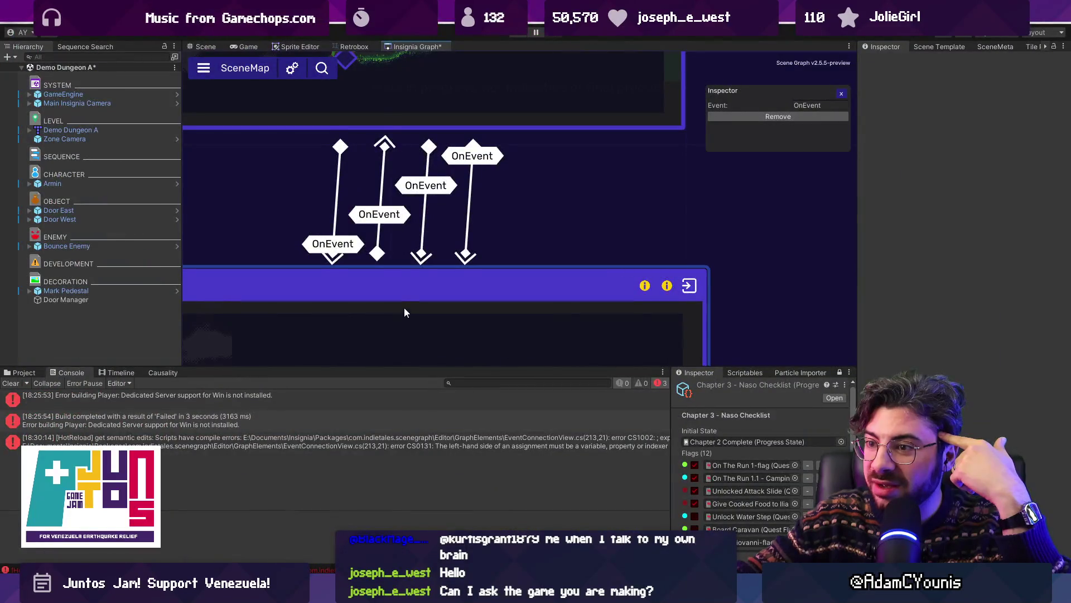
{"action": "mouse_move", "coordinate": [420, 286]}
{"action": "left_mouse_down"}
{"action": "mouse_move", "coordinate": [433, 286]}
{"action": "mouse_move", "coordinate": [422, 285]}
{"action": "left_mouse_up"}
{"action": "key", "text": "alt+Tab"}
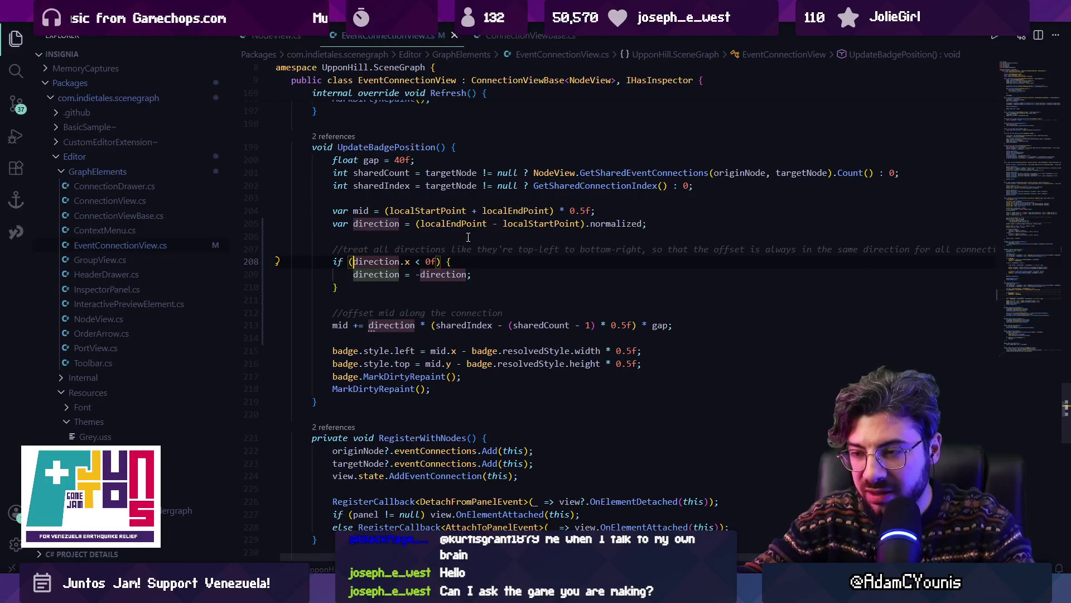
{"action": "left_click", "coordinate": [415, 274]}
{"action": "key", "text": "alt+Tab"}
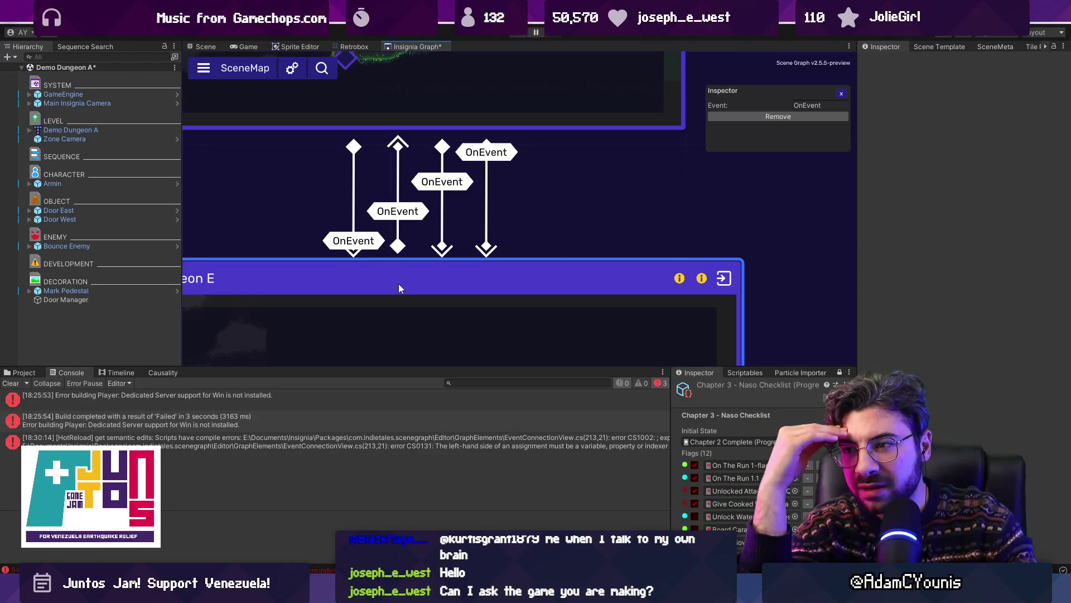
Step: Move Demo Dungeon E up-right, then far right, so its OnEvent links slant
{"action": "mouse_move", "coordinate": [398, 284]}
{"action": "left_mouse_down"}
{"action": "mouse_move", "coordinate": [383, 286]}
{"action": "mouse_move", "coordinate": [463, 273]}
{"action": "mouse_move", "coordinate": [399, 270]}
{"action": "mouse_move", "coordinate": [475, 270]}
{"action": "mouse_move", "coordinate": [366, 270]}
{"action": "mouse_move", "coordinate": [417, 267]}
{"action": "left_mouse_up"}
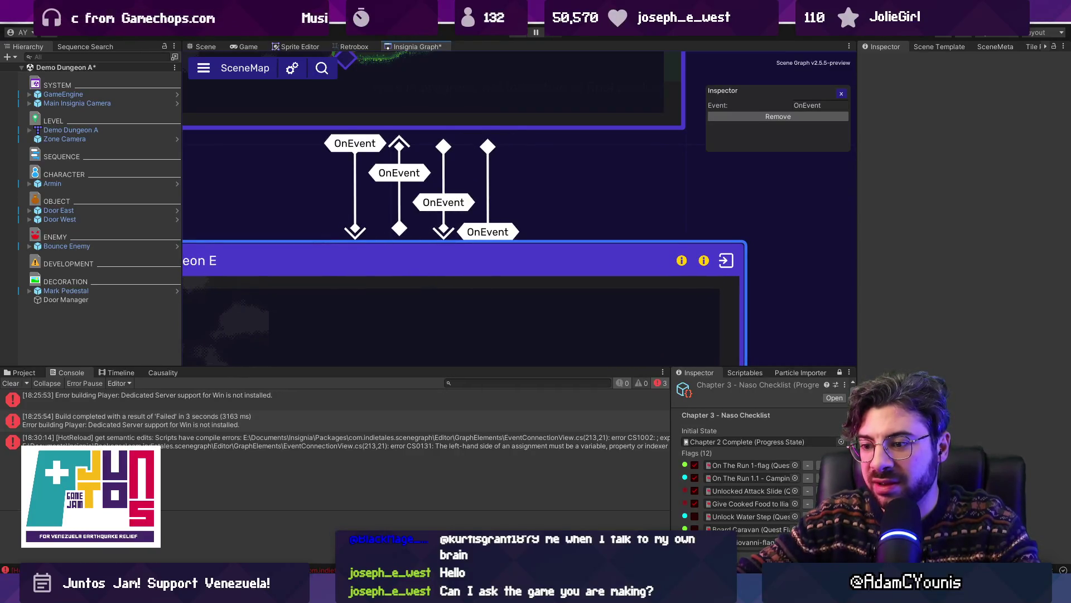
{"action": "mouse_move", "coordinate": [426, 591]}
{"action": "scroll", "coordinate": [404, 260], "scroll_direction": "down", "scroll_amount": 3}
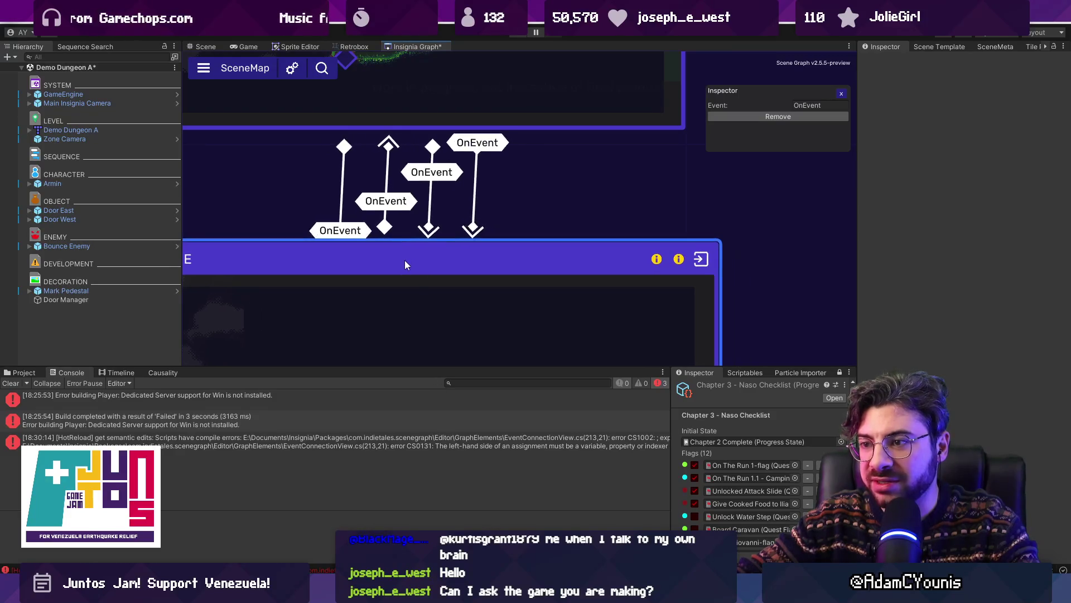
{"action": "mouse_move", "coordinate": [407, 260]}
{"action": "left_mouse_down"}
{"action": "mouse_move", "coordinate": [443, 259]}
{"action": "mouse_move", "coordinate": [429, 257]}
{"action": "mouse_move", "coordinate": [445, 290]}
{"action": "mouse_move", "coordinate": [783, 88]}
{"action": "mouse_move", "coordinate": [783, 228]}
{"action": "mouse_move", "coordinate": [774, 154]}
{"action": "mouse_move", "coordinate": [784, 204]}
{"action": "mouse_move", "coordinate": [808, 169]}
{"action": "mouse_move", "coordinate": [748, 176]}
{"action": "mouse_move", "coordinate": [775, 177]}
{"action": "mouse_move", "coordinate": [751, 170]}
{"action": "mouse_move", "coordinate": [740, 105]}
{"action": "mouse_move", "coordinate": [733, 212]}
{"action": "mouse_move", "coordinate": [745, 224]}
{"action": "mouse_move", "coordinate": [691, 228]}
{"action": "mouse_move", "coordinate": [746, 226]}
{"action": "mouse_move", "coordinate": [731, 226]}
{"action": "left_mouse_up"}
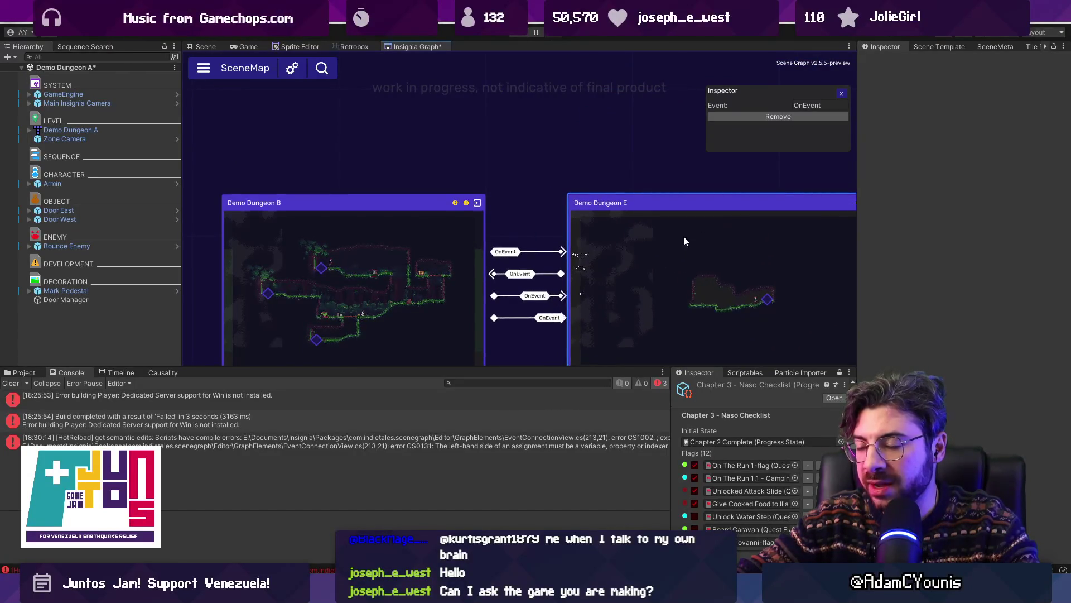
Step: Place Demo Dungeon E beside Demo Dungeon B for horizontal links, then back below the upper node
{"action": "scroll", "coordinate": [614, 246], "scroll_direction": "up", "scroll_amount": 3}
{"action": "scroll", "coordinate": [443, 235], "scroll_direction": "down", "scroll_amount": 3}
{"action": "scroll", "coordinate": [478, 224], "scroll_direction": "down", "scroll_amount": 3}
{"action": "mouse_move", "coordinate": [557, 206]}
{"action": "left_mouse_down"}
{"action": "mouse_move", "coordinate": [585, 217]}
{"action": "mouse_move", "coordinate": [581, 308]}
{"action": "mouse_move", "coordinate": [609, 243]}
{"action": "mouse_move", "coordinate": [590, 212]}
{"action": "mouse_move", "coordinate": [618, 212]}
{"action": "mouse_move", "coordinate": [597, 212]}
{"action": "left_mouse_up"}
{"action": "scroll", "coordinate": [540, 220], "scroll_direction": "up", "scroll_amount": 4}
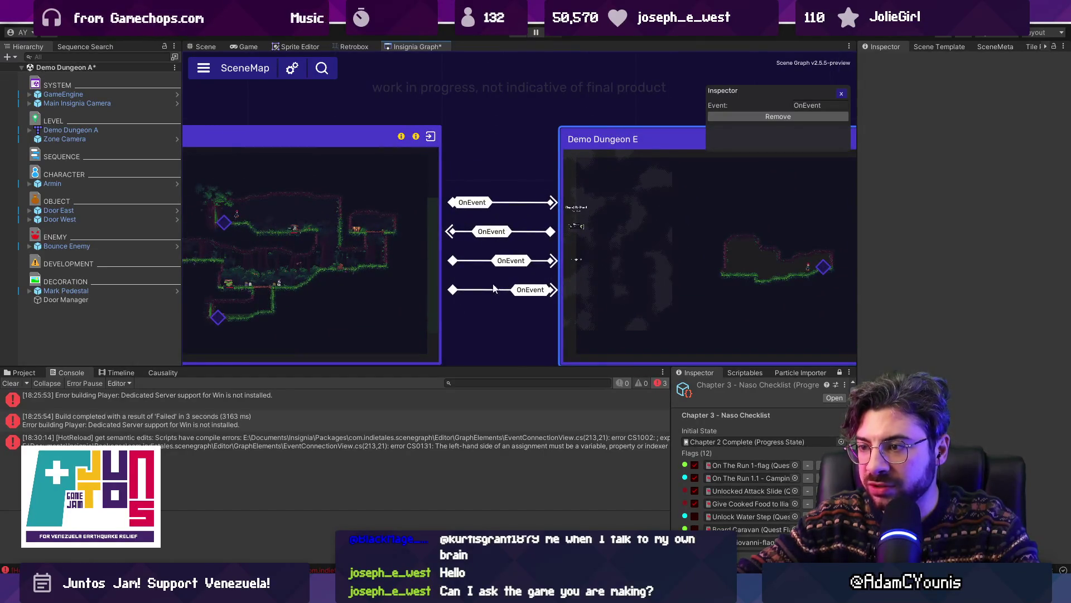
{"action": "scroll", "coordinate": [592, 223], "scroll_direction": "down", "scroll_amount": 3}
{"action": "mouse_move", "coordinate": [615, 214]}
{"action": "left_mouse_down"}
{"action": "mouse_move", "coordinate": [402, 350]}
{"action": "mouse_move", "coordinate": [303, 296]}
{"action": "mouse_move", "coordinate": [290, 311]}
{"action": "left_mouse_up"}
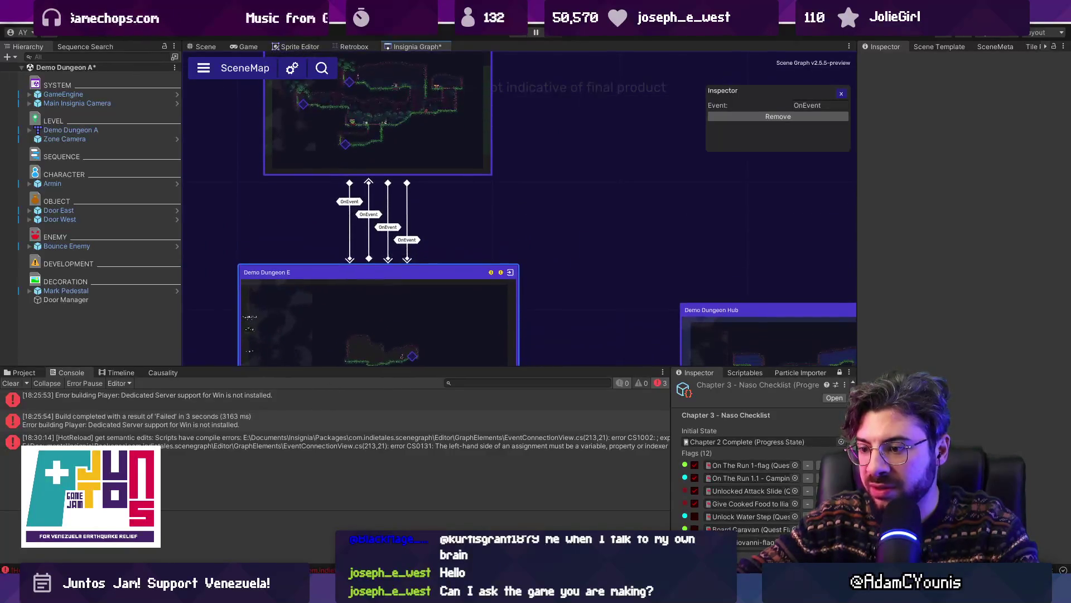
{"action": "key", "text": "alt+Tab"}
Step: Add a comment line below the direction check describing the x versus y comparison
{"action": "left_click", "coordinate": [359, 297]}
{"action": "key", "text": "BackSpace"}
{"action": "key", "text": "BackSpace"}
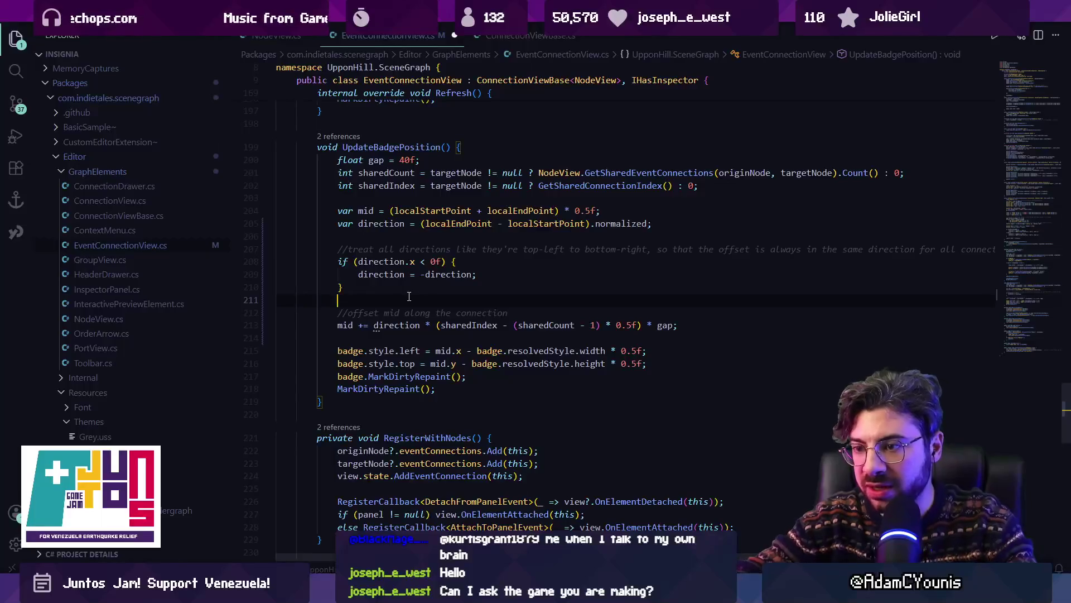
{"action": "key", "text": "Return"}
{"action": "type", "text": "/if t"}
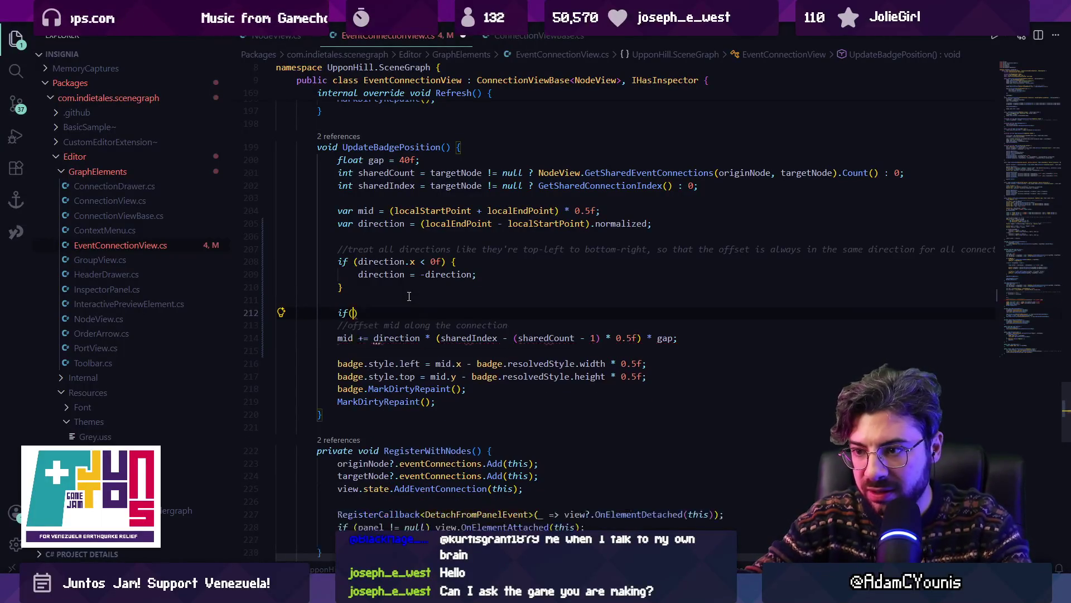
{"action": "type", "text": "he"}
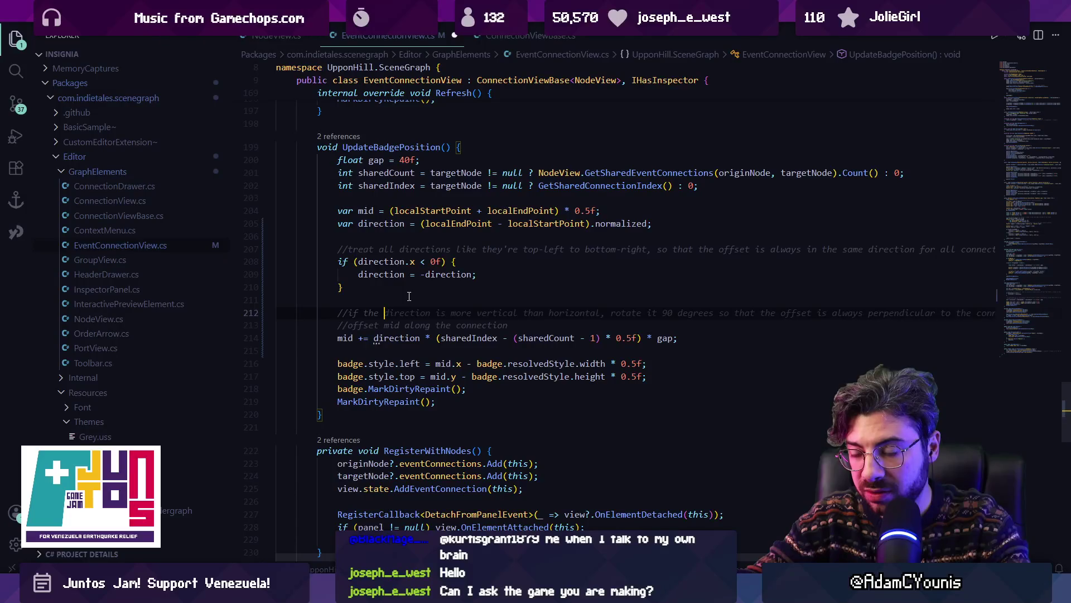
{"action": "type", "text": "x"}
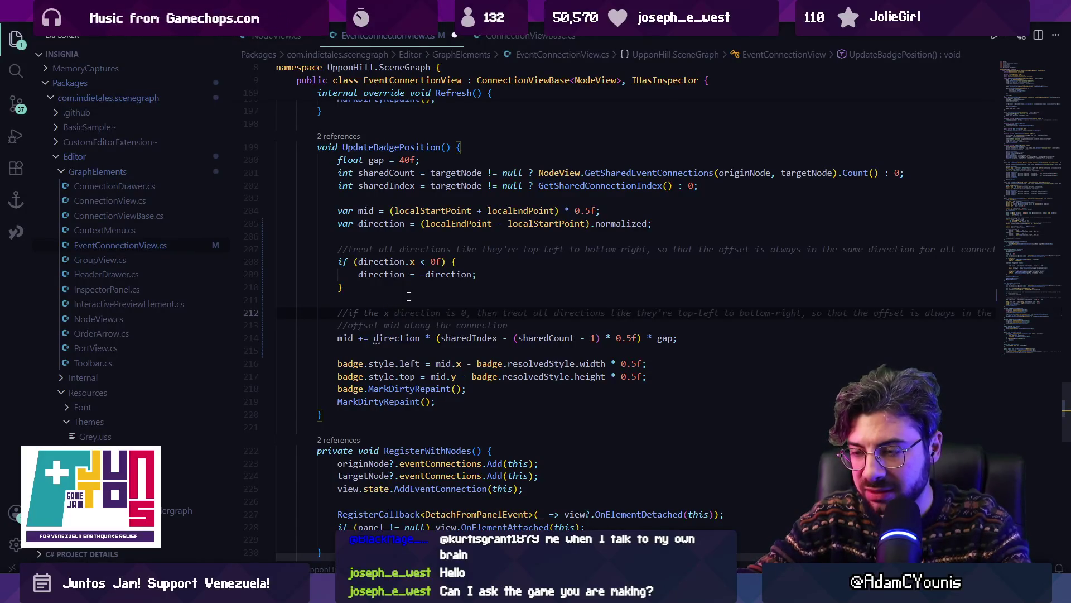
{"action": "key", "text": "BackSpace"}
{"action": "type", "text": "yx"}
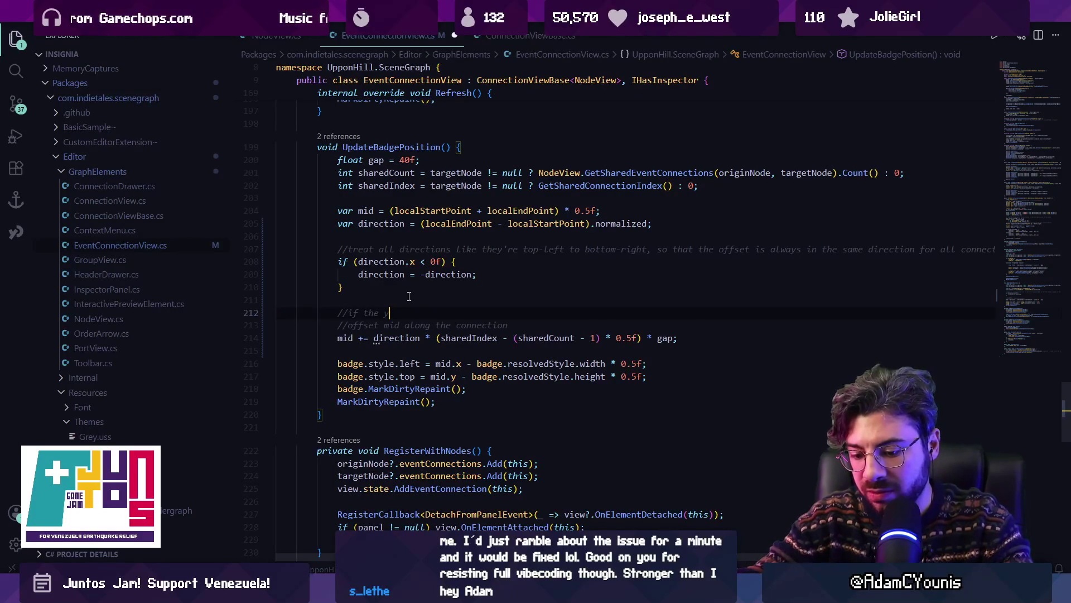
{"action": "type", "text": "d"}
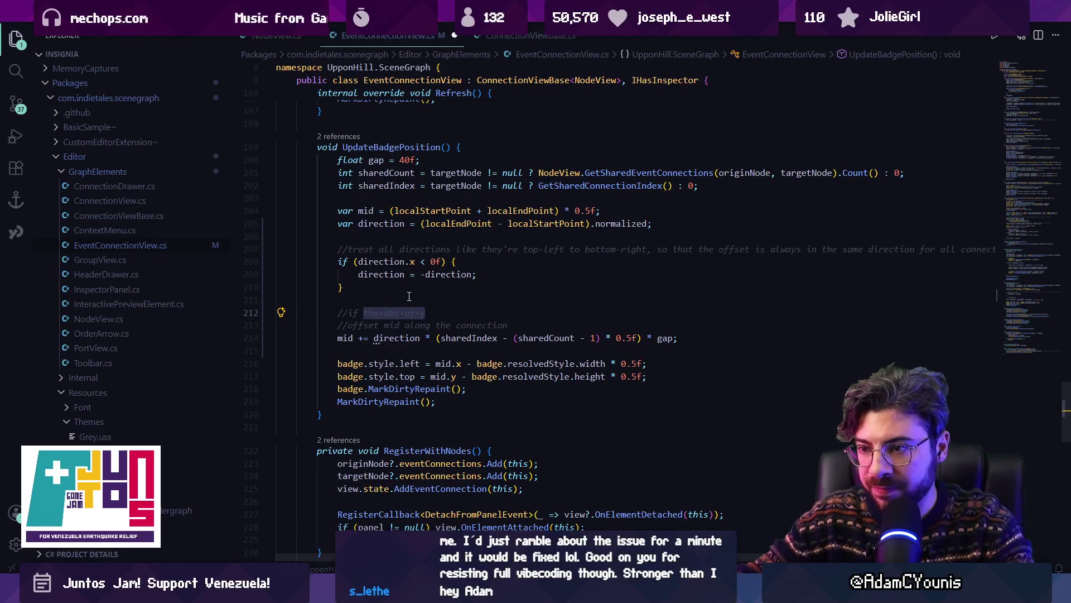
Step: Turn the comment into if (Mathf.Abs(direction.x) < Mathf.Abs(direction.y)) using Copilot suggestions, and save
{"action": "key", "text": "ctrl+shift+Left"}
{"action": "key", "text": "ctrl+shift+Left"}
{"action": "key", "text": "ctrl+shift+Left"}
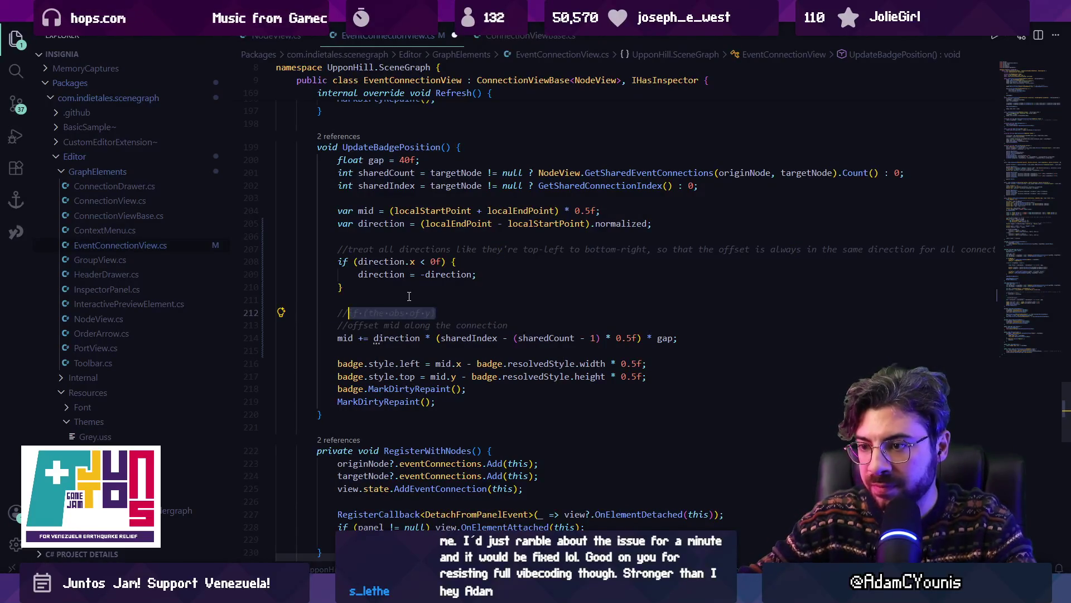
{"action": "key", "text": "ctrl+slash"}
{"action": "type", "text": "if"}
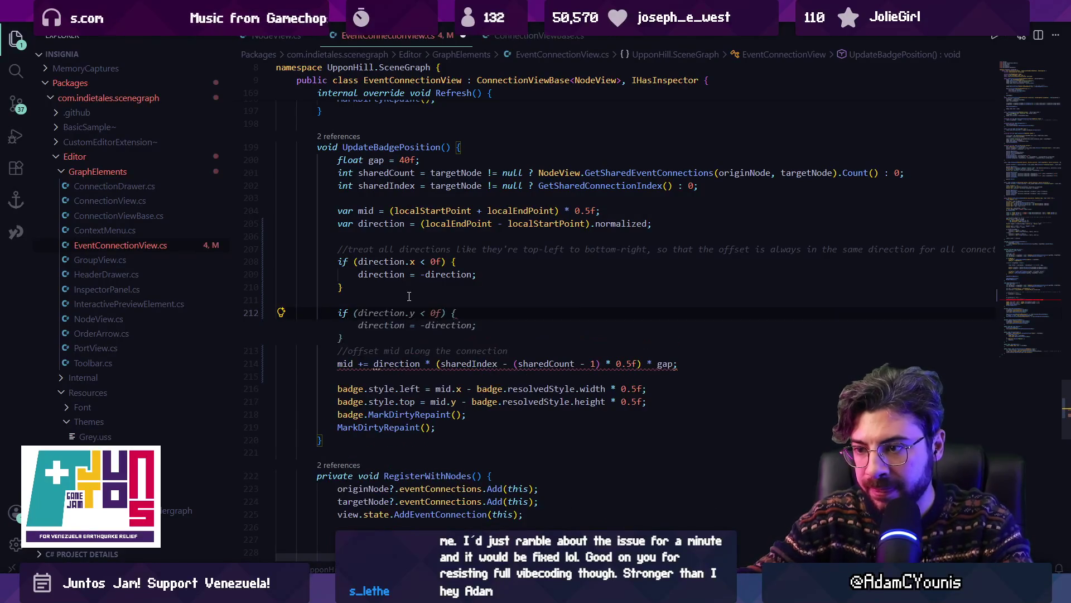
{"action": "key", "text": "Tab"}
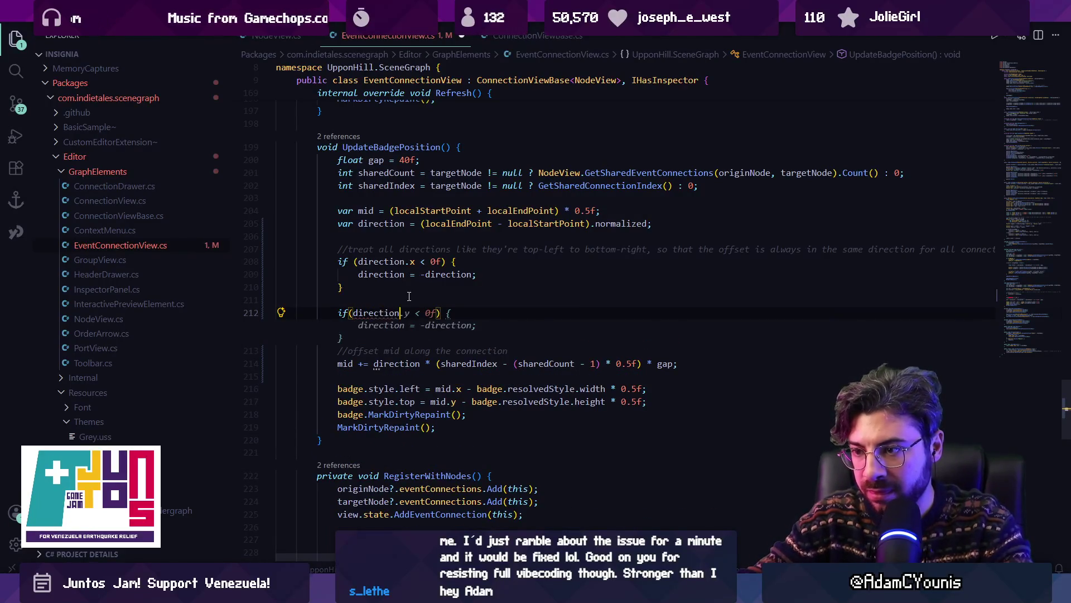
{"action": "key", "text": "Escape"}
{"action": "key", "text": "ctrl+shift+Left"}
{"action": "type", "text": "Mathf.a"}
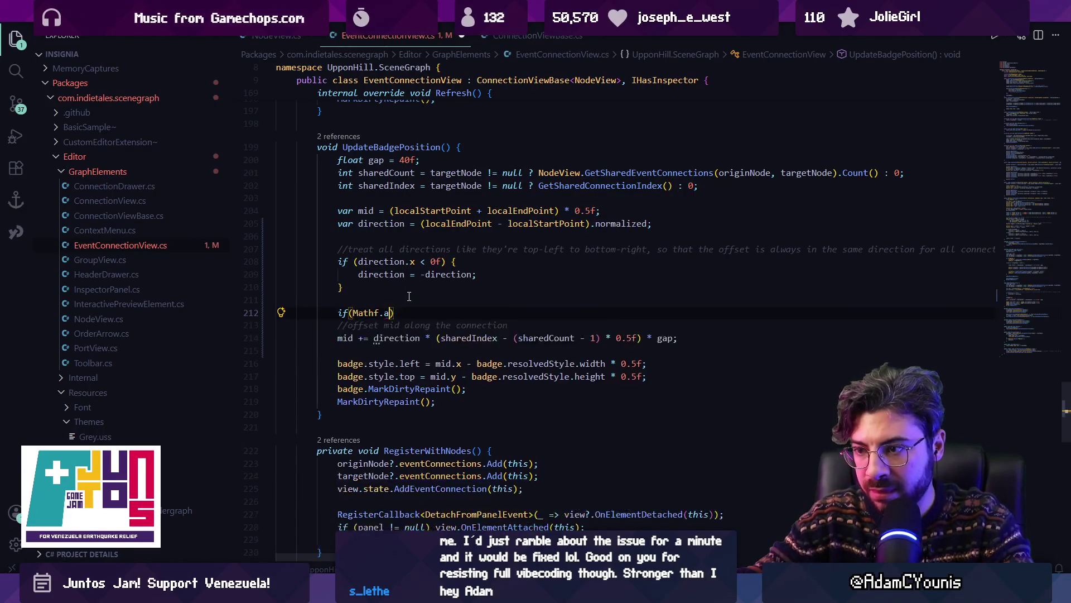
{"action": "key", "text": "BackSpace"}
{"action": "type", "text": "hf."}
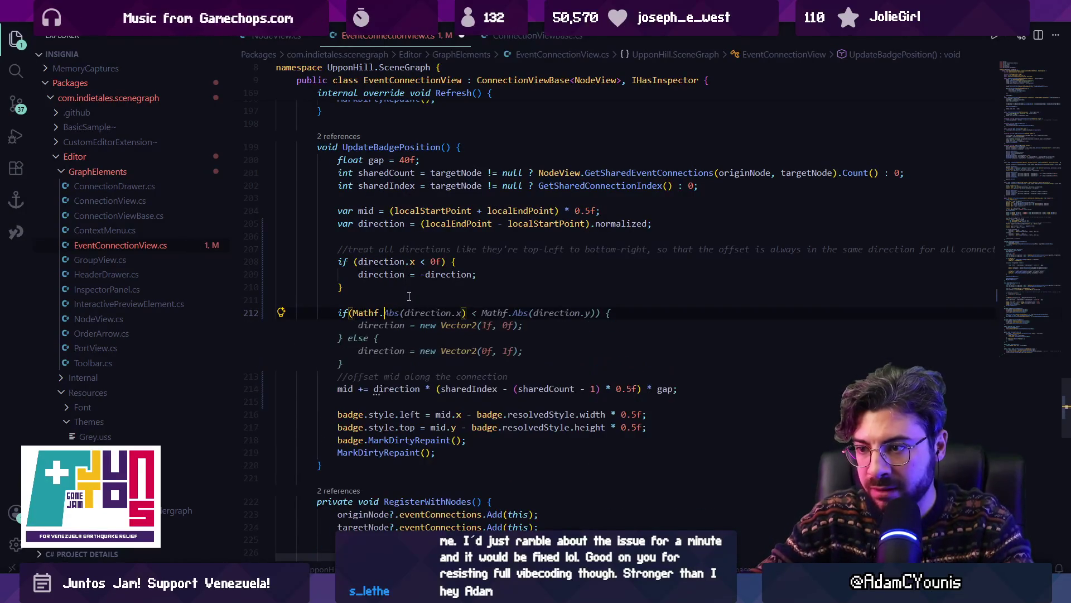
{"action": "key", "text": "Tab"}
{"action": "key", "text": "ctrl+s"}
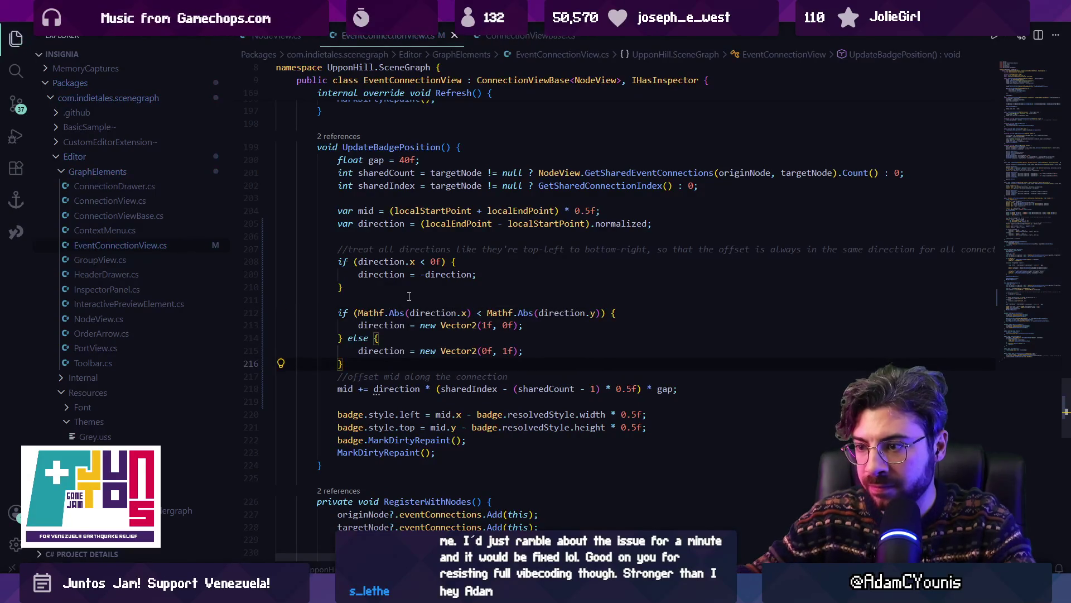
Step: Delete the unwanted direction assignments, close the if block around the mid offset, save, and test in Unity
{"action": "left_click_drag", "start_coordinate": [369, 359], "coordinate": [349, 325]}
{"action": "key", "text": "BackSpace"}
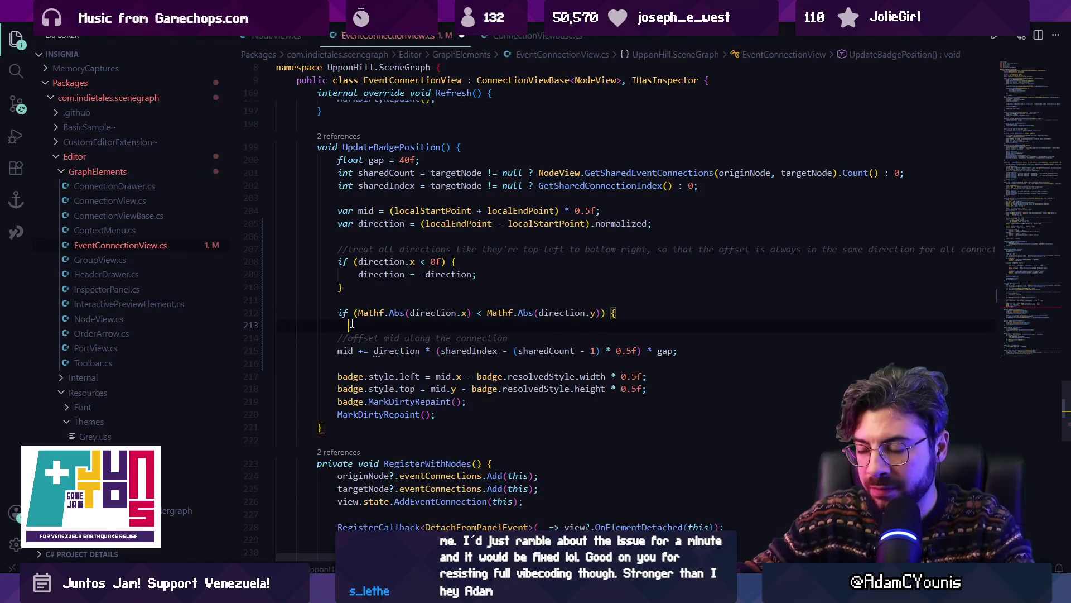
{"action": "type", "text": "}"}
{"action": "key", "text": "Return"}
{"action": "key", "text": "ctrl+s"}
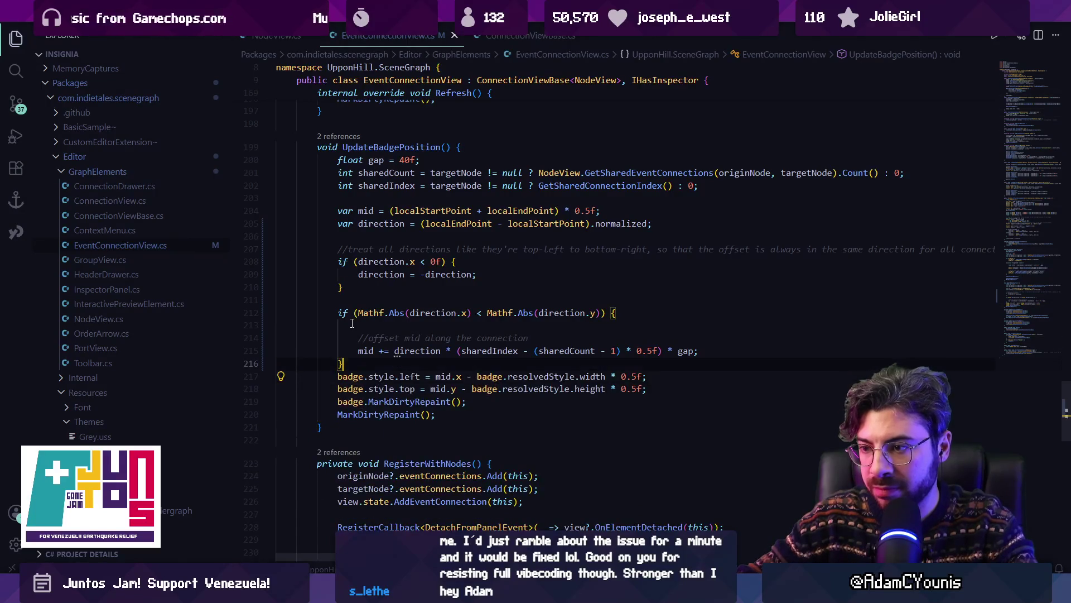
{"action": "key", "text": "BackSpace"}
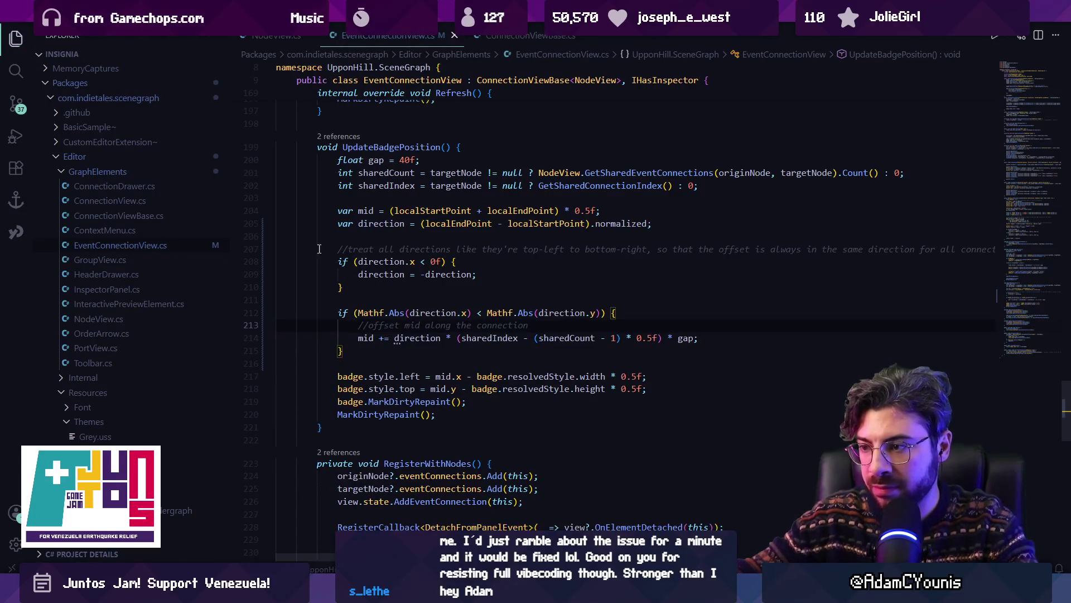
{"action": "key", "text": "alt+Tab"}
{"action": "mouse_move", "coordinate": [366, 315]}
{"action": "left_mouse_down"}
{"action": "mouse_move", "coordinate": [347, 273]}
{"action": "mouse_move", "coordinate": [454, 266]}
{"action": "mouse_move", "coordinate": [693, 72]}
{"action": "mouse_move", "coordinate": [682, 143]}
{"action": "mouse_move", "coordinate": [661, 133]}
{"action": "mouse_move", "coordinate": [704, 132]}
{"action": "mouse_move", "coordinate": [675, 256]}
{"action": "mouse_move", "coordinate": [420, 337]}
{"action": "mouse_move", "coordinate": [349, 285]}
{"action": "mouse_move", "coordinate": [421, 287]}
{"action": "mouse_move", "coordinate": [270, 279]}
{"action": "left_mouse_up"}
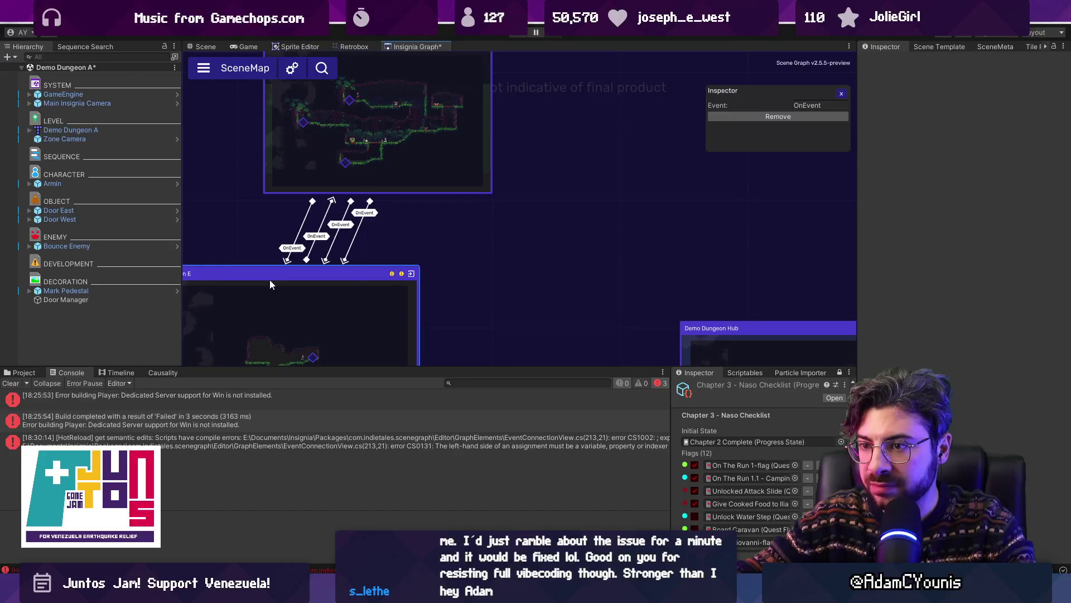
Step: Drag Demo Dungeon E right until its four OnEvent links run vertical and parallel
{"action": "scroll", "coordinate": [276, 256], "scroll_direction": "up", "scroll_amount": 3}
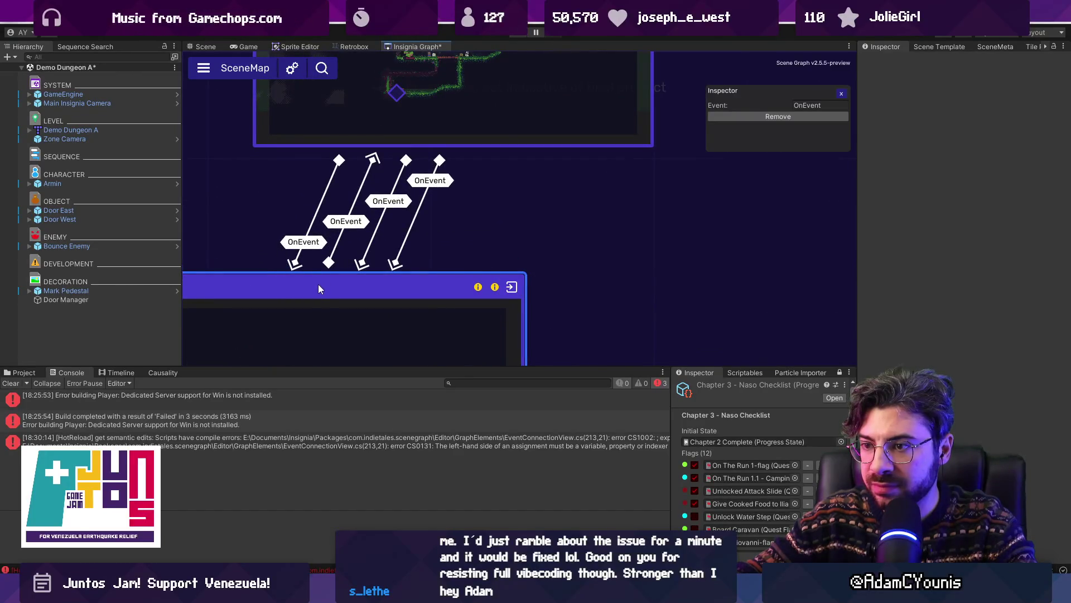
{"action": "mouse_move", "coordinate": [425, 593]}
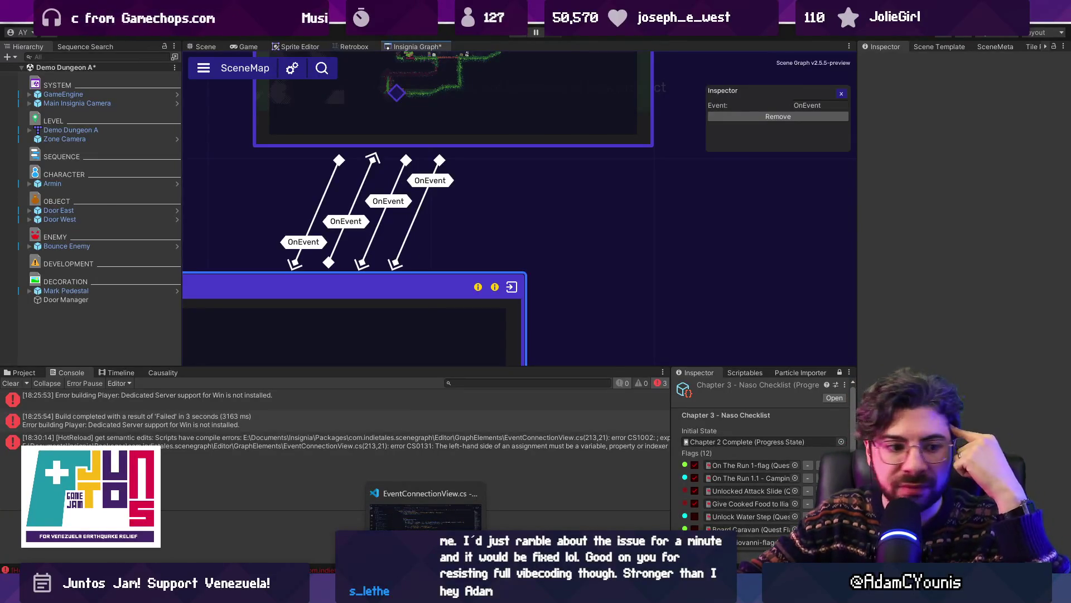
{"action": "mouse_move", "coordinate": [304, 286]}
{"action": "left_mouse_down"}
{"action": "mouse_move", "coordinate": [510, 281]}
{"action": "mouse_move", "coordinate": [222, 281]}
{"action": "mouse_move", "coordinate": [580, 275]}
{"action": "mouse_move", "coordinate": [383, 269]}
{"action": "mouse_move", "coordinate": [554, 271]}
{"action": "left_mouse_up"}
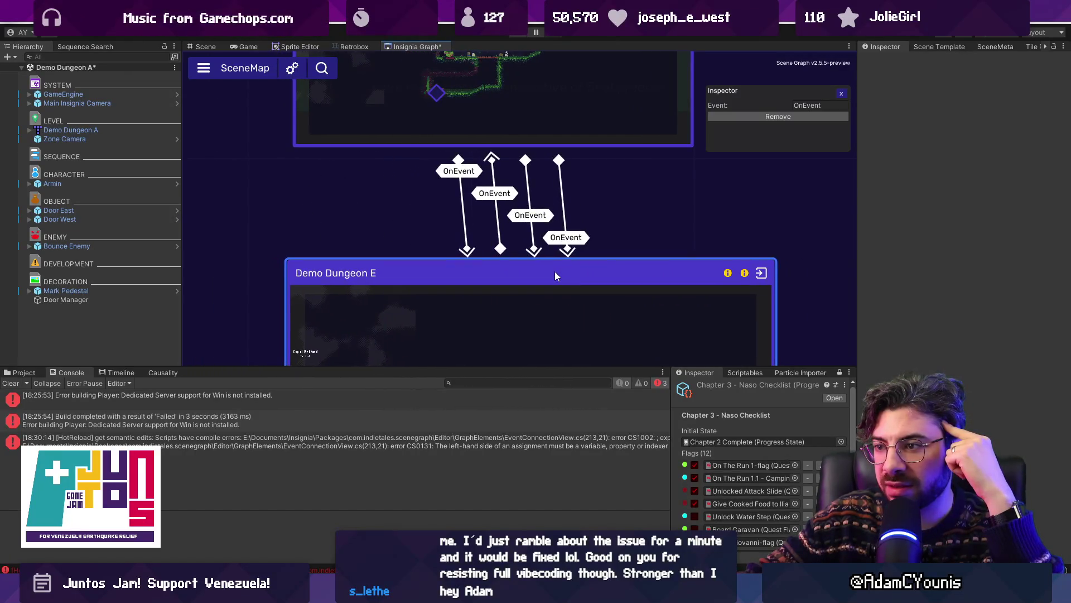
{"action": "key", "text": "alt+Tab"}
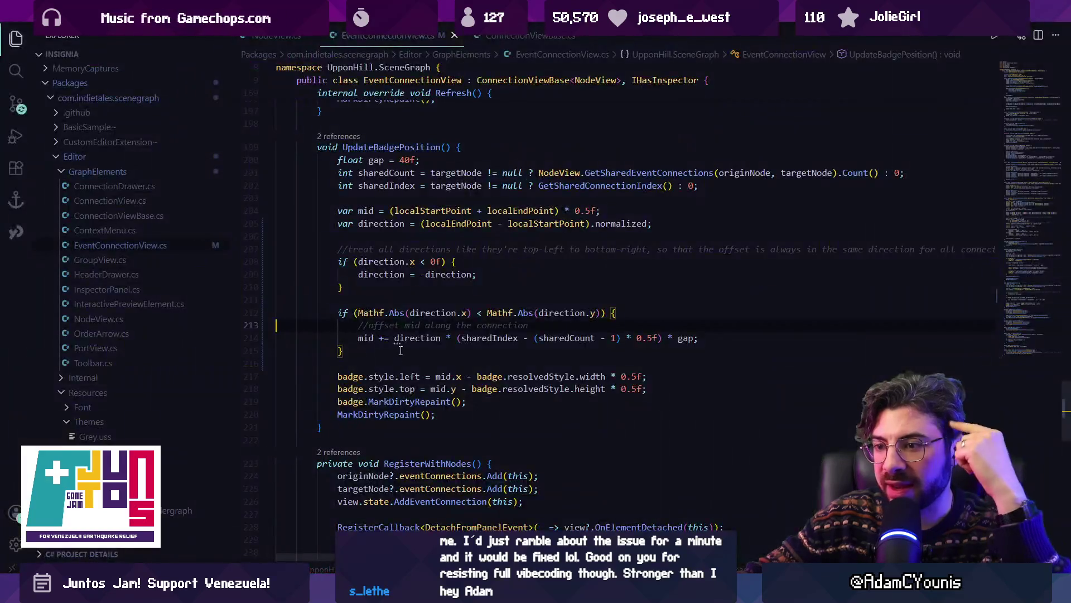
Step: Add a blank line after line 209 and undo it, leaving EventConnectionView.cs unchanged
{"action": "left_click", "coordinate": [485, 275]}
{"action": "key", "text": "Return"}
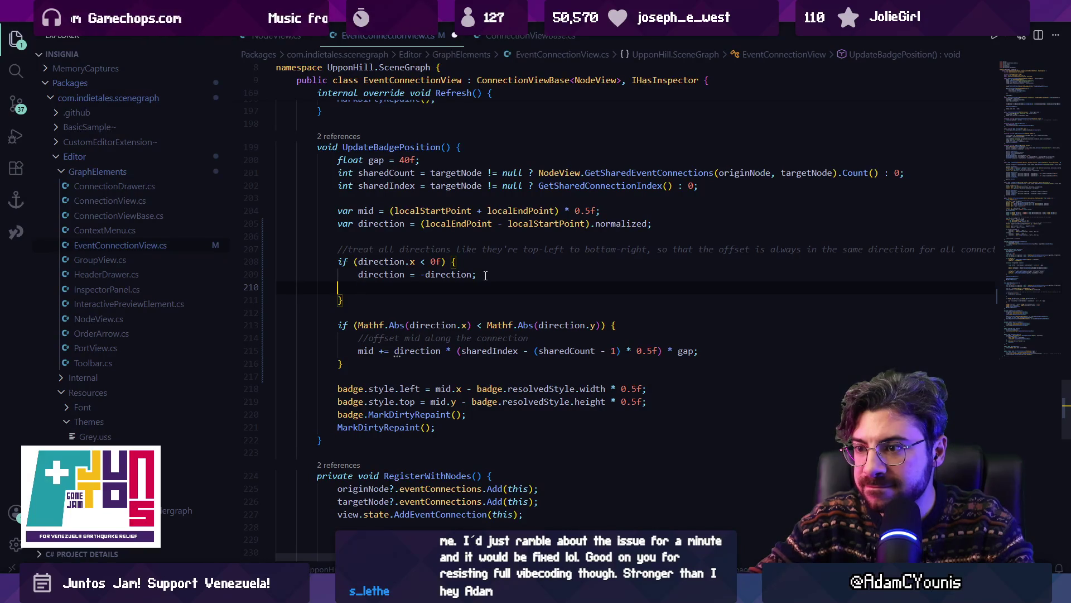
{"action": "key", "text": "ctrl+z"}
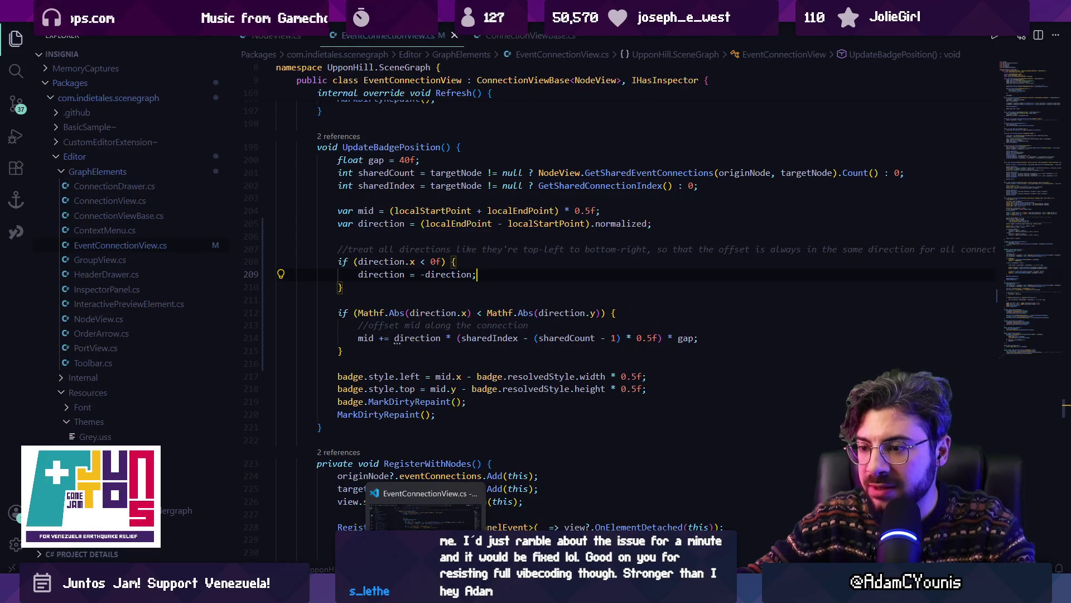
Step: Back in Unity, nudge Demo Dungeon E left and higher to refresh the staggered badges
{"action": "left_click", "coordinate": [426, 594]}
{"action": "mouse_move", "coordinate": [434, 280]}
{"action": "left_mouse_down"}
{"action": "mouse_move", "coordinate": [373, 279]}
{"action": "mouse_move", "coordinate": [410, 283]}
{"action": "mouse_move", "coordinate": [392, 277]}
{"action": "mouse_move", "coordinate": [401, 279]}
{"action": "left_mouse_up"}
{"action": "scroll", "coordinate": [431, 273], "scroll_direction": "down", "scroll_amount": 3}
{"action": "mouse_move", "coordinate": [438, 269]}
{"action": "left_mouse_down"}
{"action": "mouse_move", "coordinate": [399, 323]}
{"action": "mouse_move", "coordinate": [437, 273]}
{"action": "mouse_move", "coordinate": [430, 255]}
{"action": "left_mouse_up"}
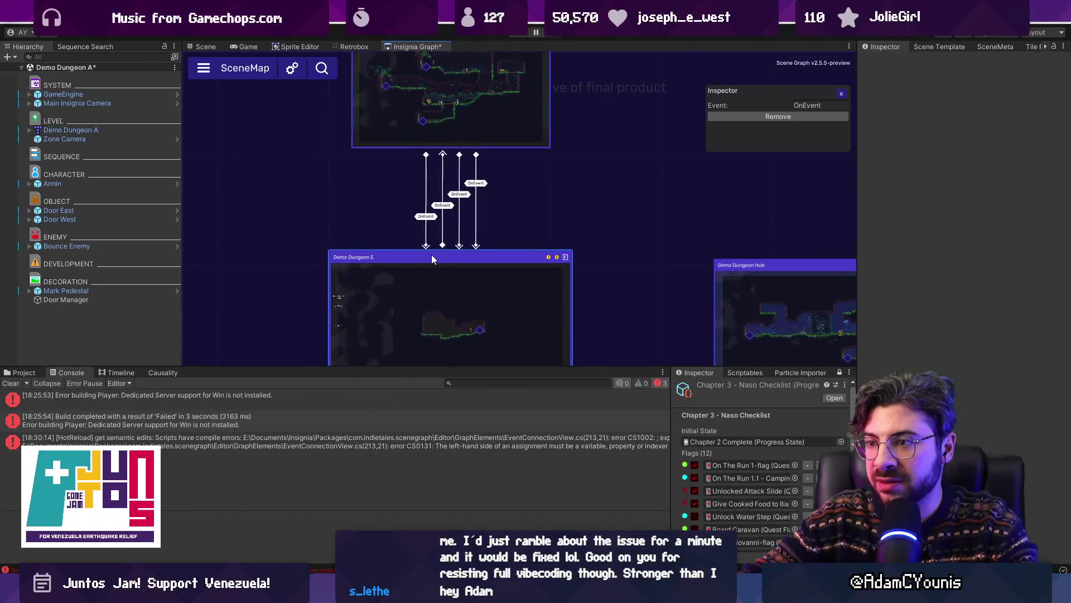
Step: Raise Demo Dungeon E slightly and nudge it left to watch the badge spacing shift
{"action": "scroll", "coordinate": [433, 253], "scroll_direction": "down", "scroll_amount": 2}
{"action": "scroll", "coordinate": [433, 249], "scroll_direction": "up", "scroll_amount": 3}
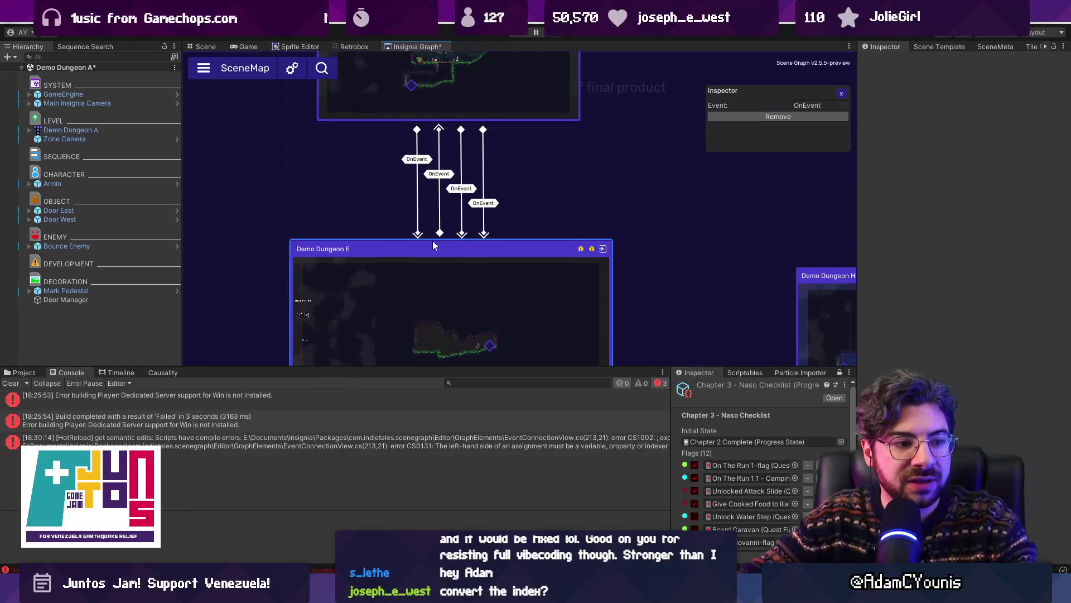
{"action": "scroll", "coordinate": [435, 262], "scroll_direction": "up", "scroll_amount": 1}
{"action": "mouse_move", "coordinate": [438, 267]}
{"action": "left_mouse_down"}
{"action": "mouse_move", "coordinate": [386, 246]}
{"action": "mouse_move", "coordinate": [442, 247]}
{"action": "mouse_move", "coordinate": [430, 246]}
{"action": "left_mouse_up"}
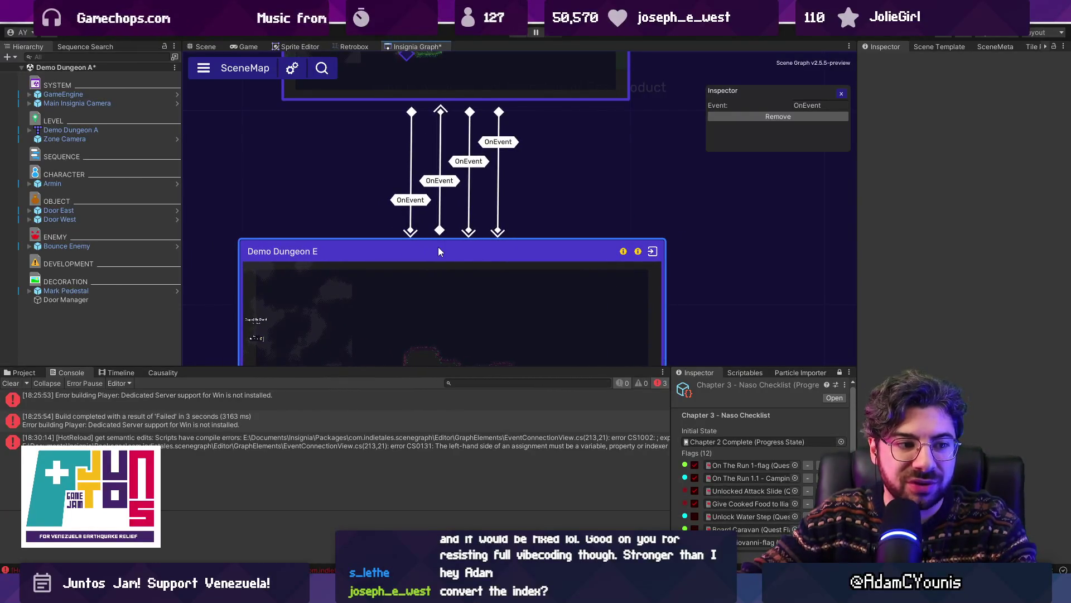
{"action": "mouse_move", "coordinate": [430, 242]}
{"action": "left_mouse_down"}
{"action": "mouse_move", "coordinate": [467, 246]}
{"action": "mouse_move", "coordinate": [377, 252]}
{"action": "mouse_move", "coordinate": [501, 245]}
{"action": "mouse_move", "coordinate": [410, 242]}
{"action": "mouse_move", "coordinate": [484, 241]}
{"action": "mouse_move", "coordinate": [422, 241]}
{"action": "left_mouse_up"}
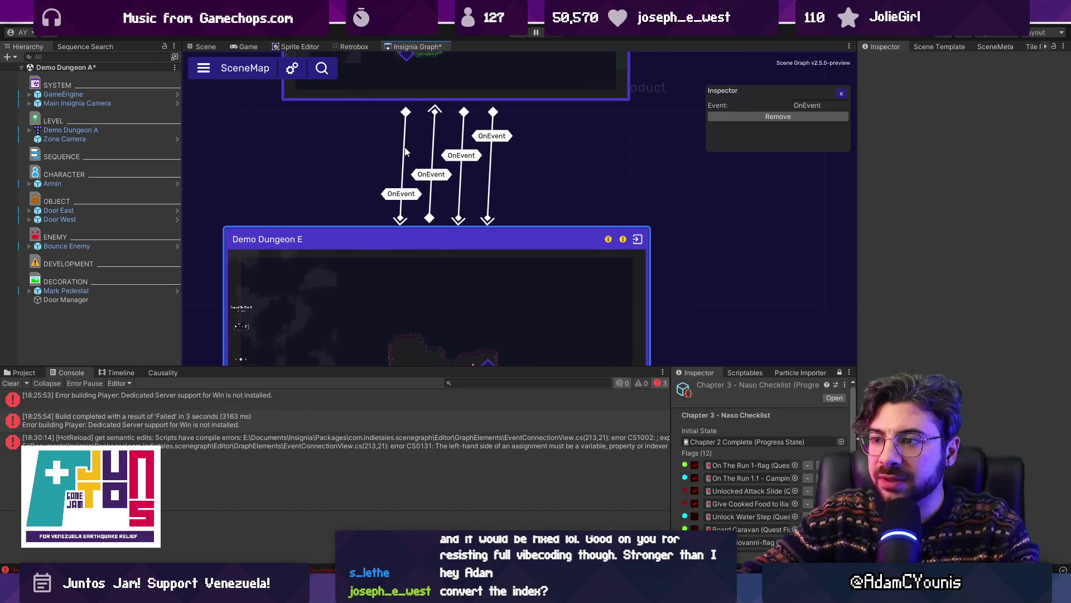
{"action": "key", "text": "alt+Tab"}
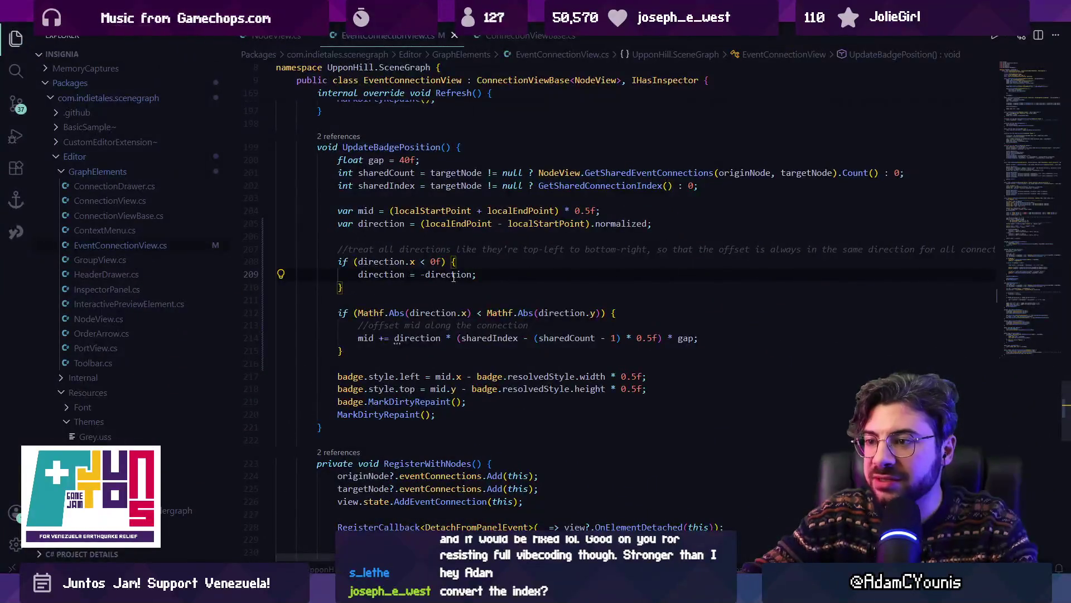
Step: Replace the direction-flipping if block with '//make the direction absolute' and Copilot's Vector2 Mathf.Abs line
{"action": "scroll", "coordinate": [495, 272], "scroll_direction": "up", "scroll_amount": 1}
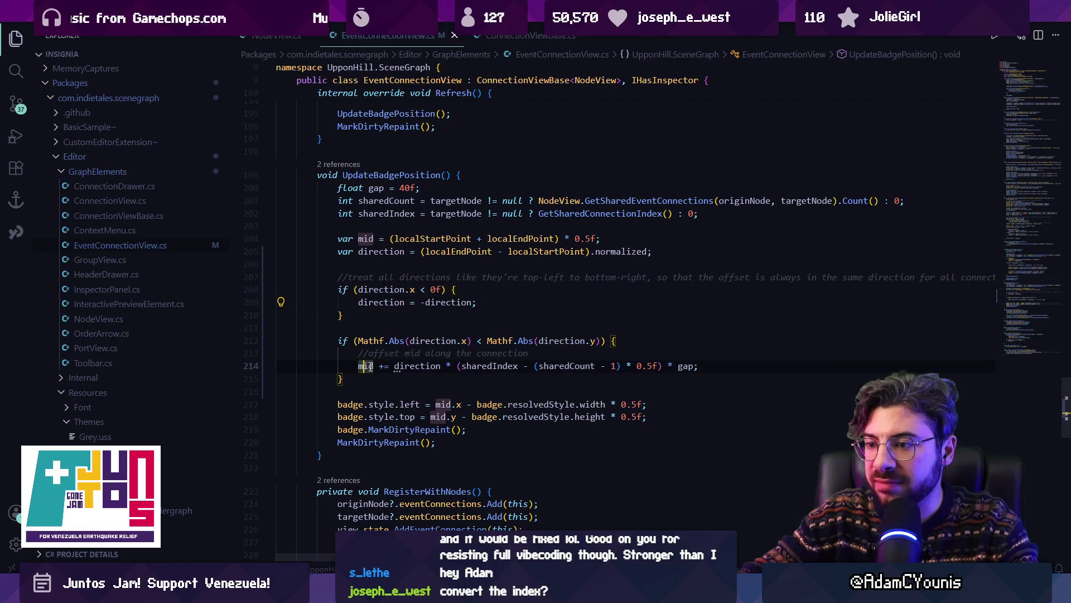
{"action": "left_click", "coordinate": [415, 365]}
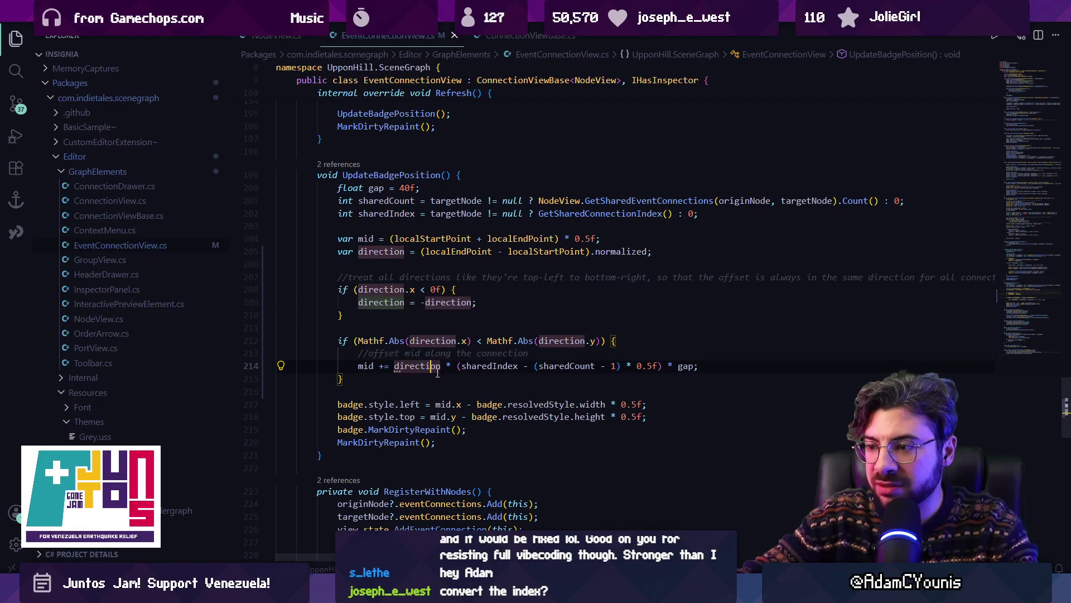
{"action": "left_click", "coordinate": [482, 314]}
{"action": "key", "text": "shift+Up"}
{"action": "key", "text": "shift+Up"}
{"action": "key", "text": "shift+Up"}
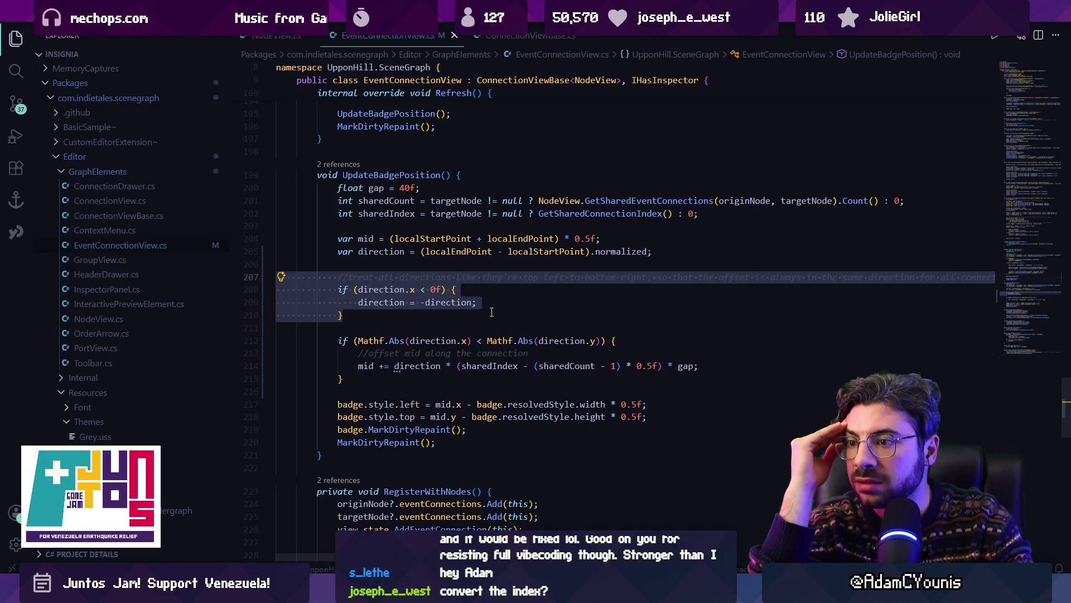
{"action": "key", "text": "BackSpace"}
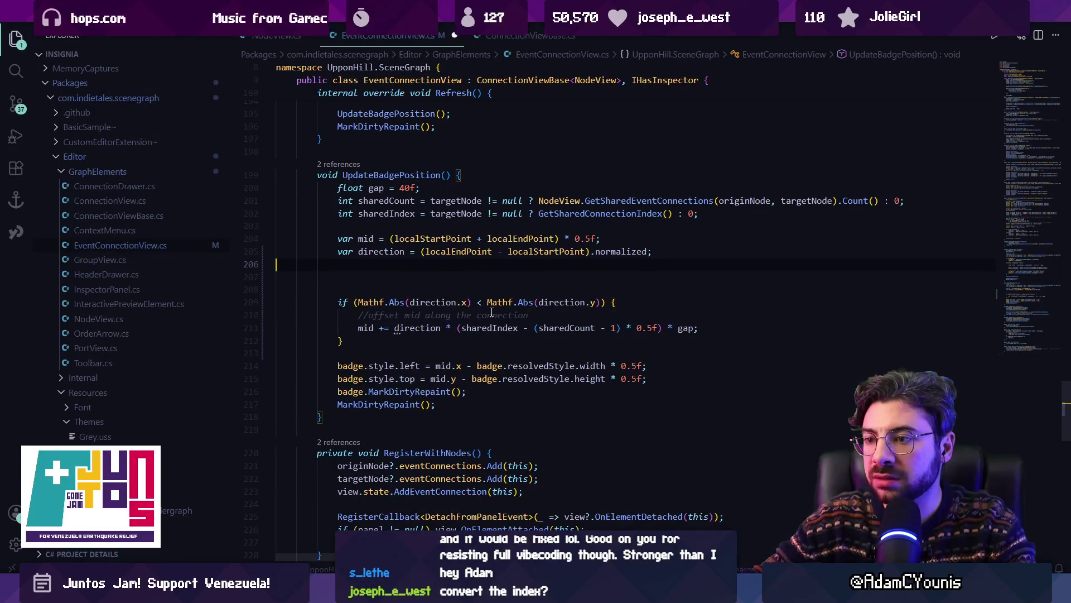
{"action": "key", "text": "Return"}
{"action": "type", "text": "//make the d"}
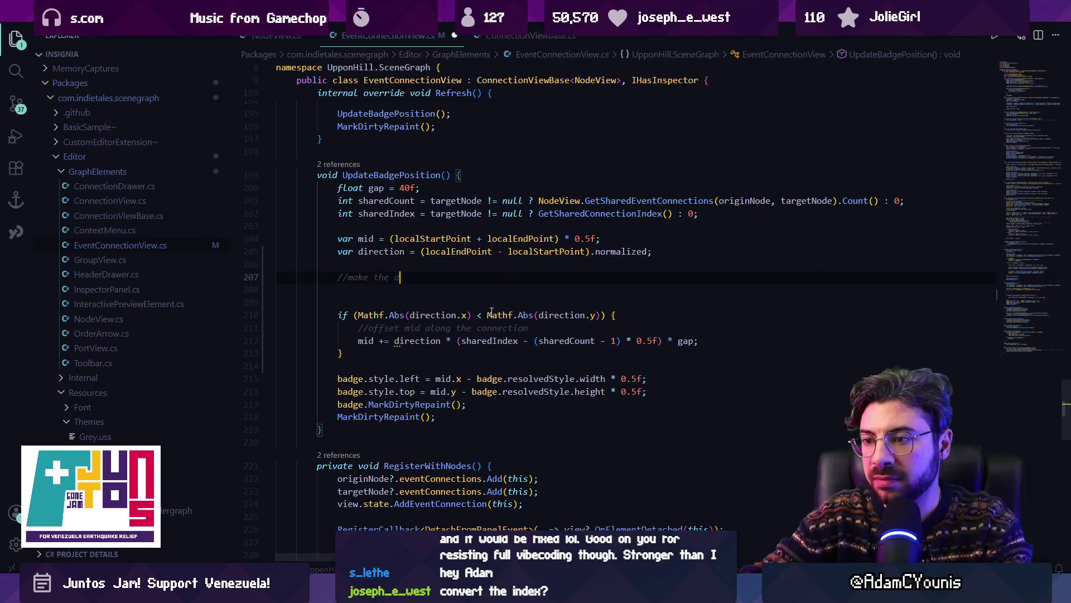
{"action": "type", "text": "irection absolute"}
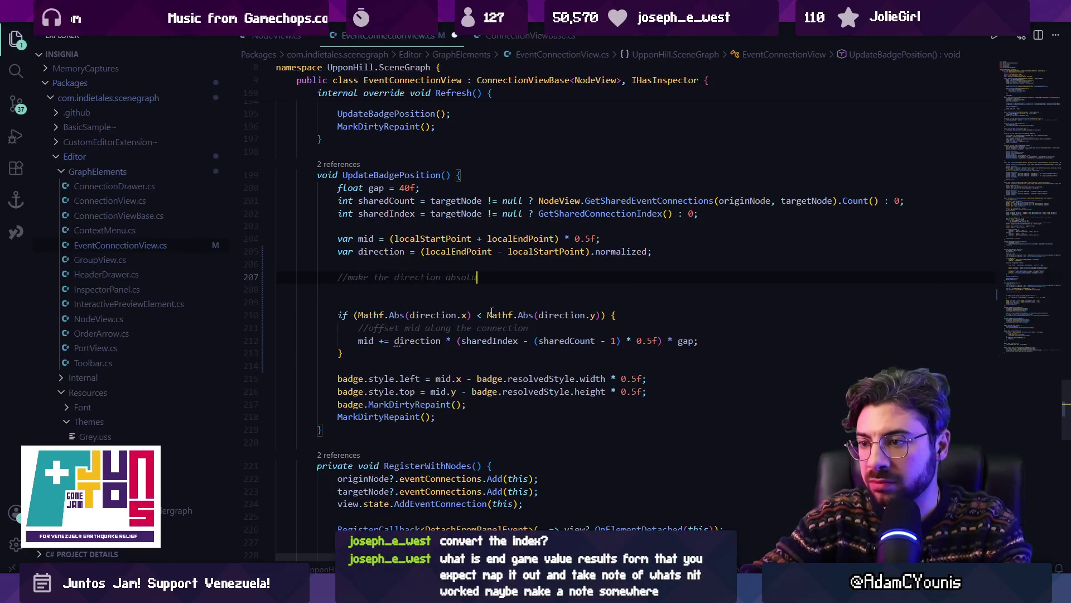
{"action": "key", "text": "Return"}
{"action": "type", "text": "d"}
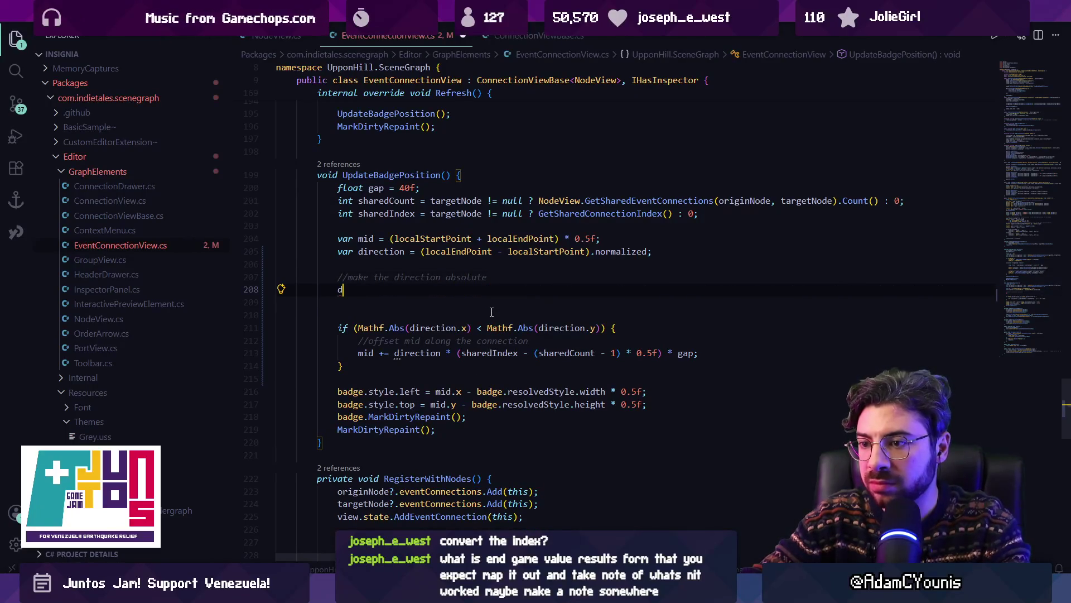
{"action": "key", "text": "Tab"}
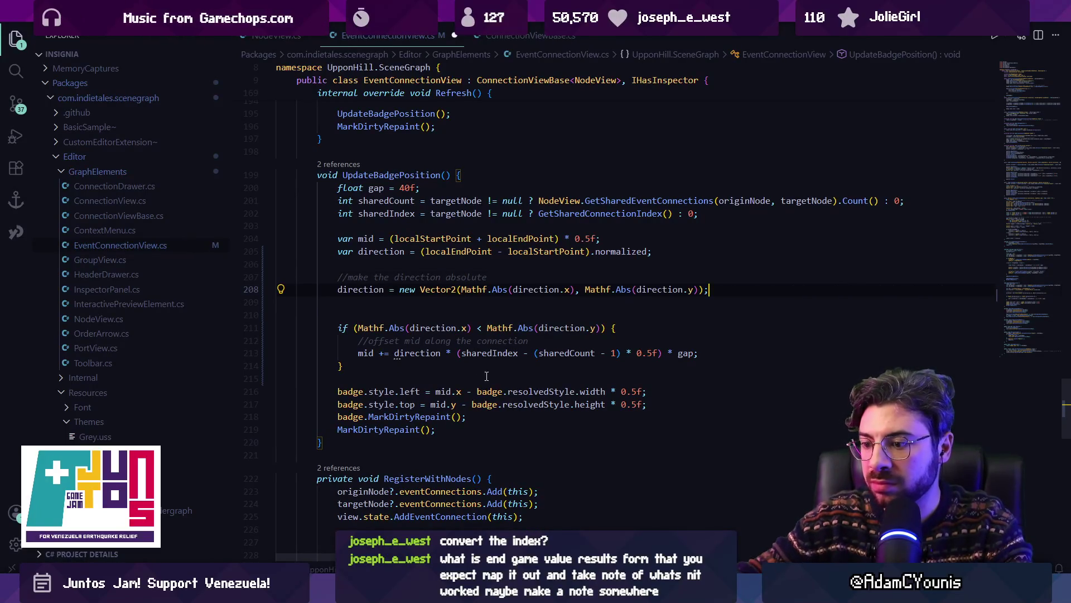
Step: Nudge Demo Dungeon E in Unity to refresh the badges, then recheck the direction code
{"action": "mouse_move", "coordinate": [401, 592]}
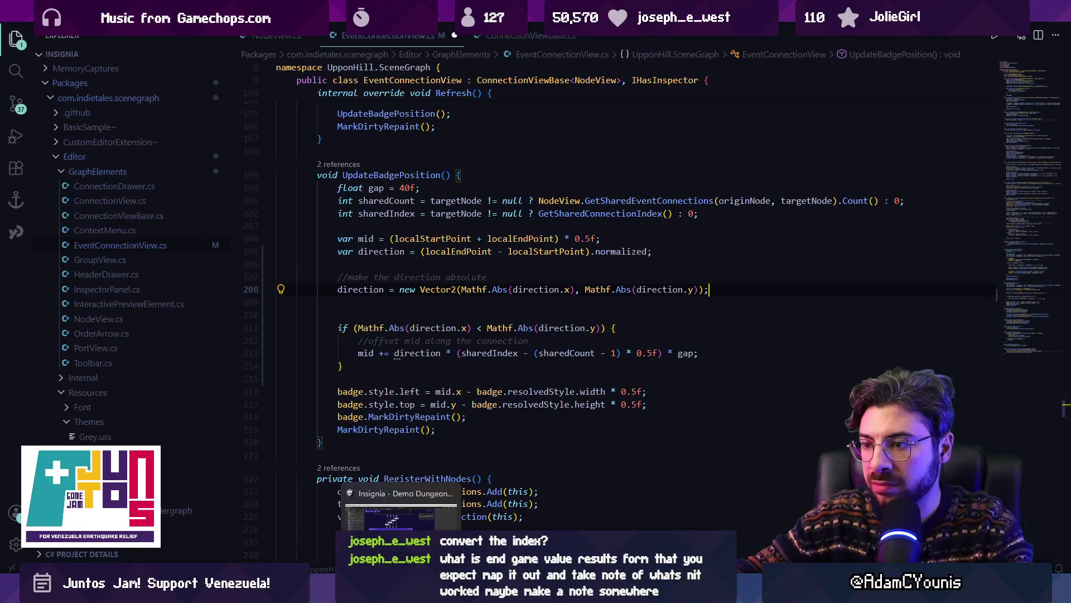
{"action": "left_click", "coordinate": [401, 514]}
{"action": "mouse_move", "coordinate": [427, 236]}
{"action": "left_mouse_down"}
{"action": "mouse_move", "coordinate": [470, 236]}
{"action": "mouse_move", "coordinate": [413, 236]}
{"action": "mouse_move", "coordinate": [433, 243]}
{"action": "left_mouse_up"}
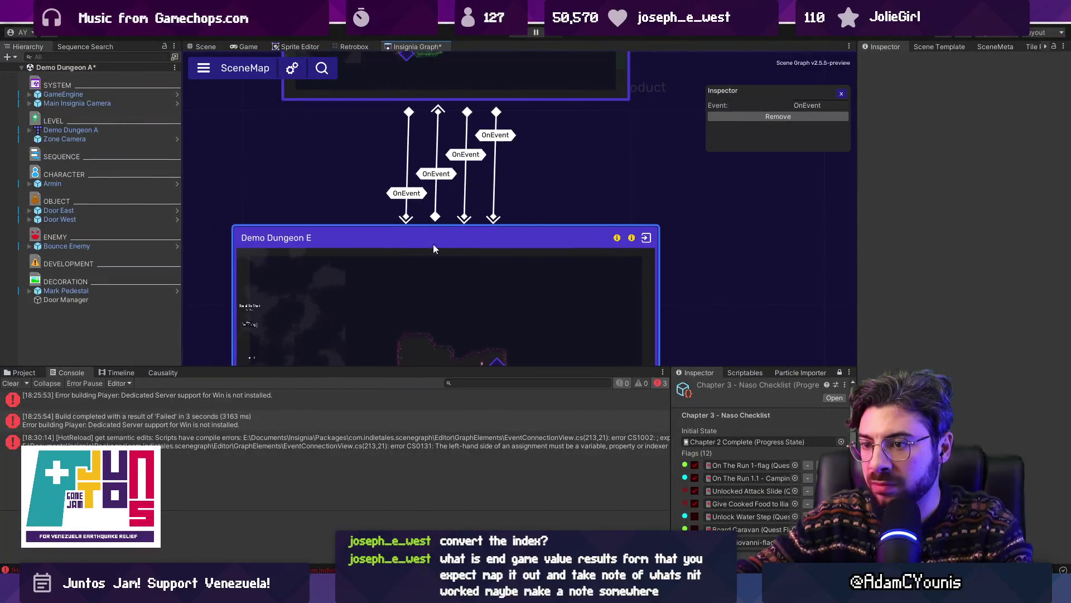
{"action": "key", "text": "alt+Tab"}
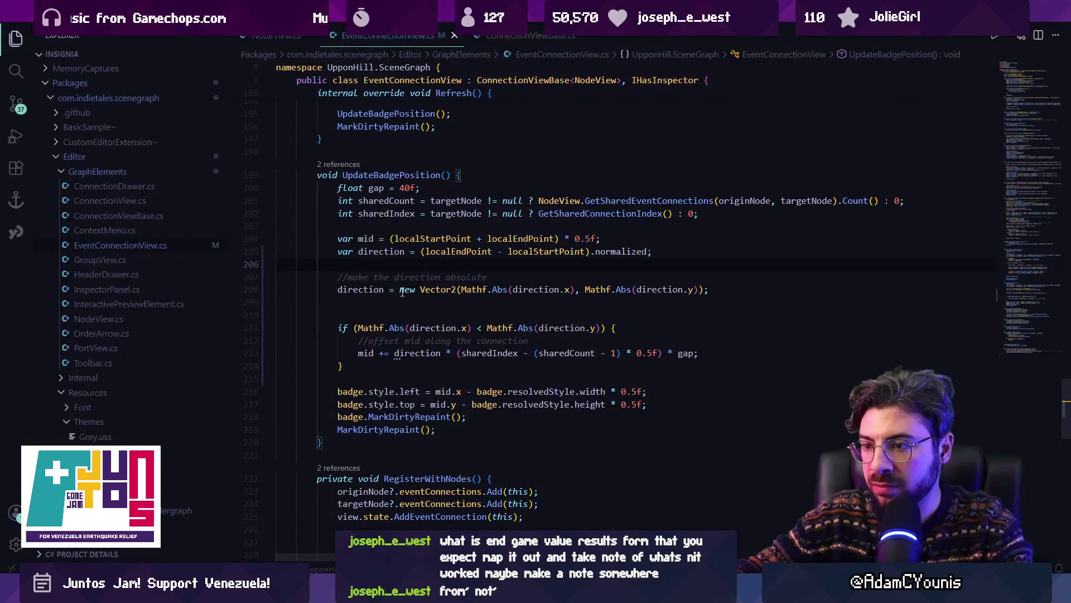
{"action": "double_click", "coordinate": [376, 289]}
{"action": "left_click", "coordinate": [383, 314]}
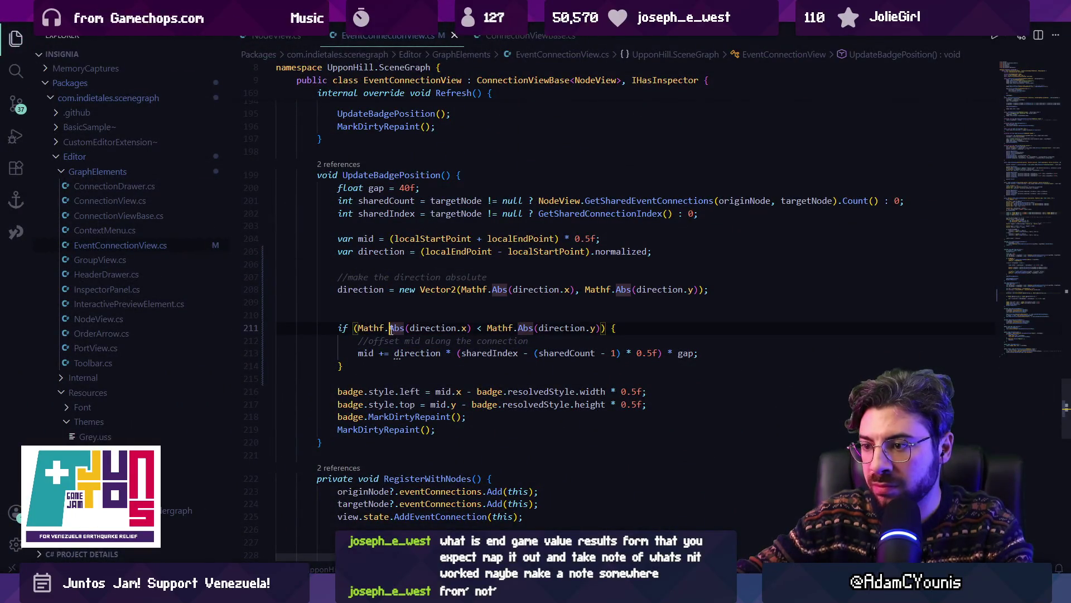
{"action": "key", "text": "alt+Tab"}
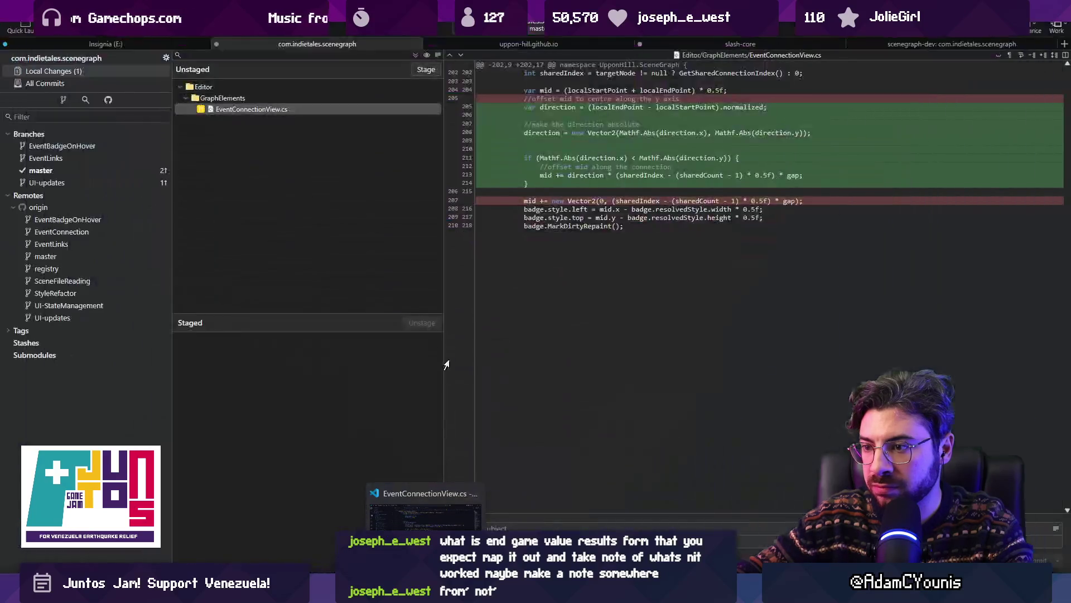
Step: Swing Demo Dungeon E left, then far right, leaving it down-right of the upper node with diagonal links
{"action": "key", "text": "alt+Tab"}
{"action": "mouse_move", "coordinate": [423, 236]}
{"action": "left_mouse_down"}
{"action": "mouse_move", "coordinate": [336, 233]}
{"action": "mouse_move", "coordinate": [476, 252]}
{"action": "mouse_move", "coordinate": [692, 231]}
{"action": "mouse_move", "coordinate": [271, 208]}
{"action": "mouse_move", "coordinate": [172, 223]}
{"action": "mouse_move", "coordinate": [555, 233]}
{"action": "mouse_move", "coordinate": [336, 226]}
{"action": "left_mouse_up"}
{"action": "mouse_move", "coordinate": [471, 218]}
{"action": "left_mouse_down"}
{"action": "mouse_move", "coordinate": [757, 225]}
{"action": "mouse_move", "coordinate": [456, 220]}
{"action": "mouse_move", "coordinate": [835, 222]}
{"action": "mouse_move", "coordinate": [705, 219]}
{"action": "mouse_move", "coordinate": [805, 220]}
{"action": "mouse_move", "coordinate": [726, 222]}
{"action": "mouse_move", "coordinate": [788, 197]}
{"action": "mouse_move", "coordinate": [815, 145]}
{"action": "mouse_move", "coordinate": [641, 222]}
{"action": "mouse_move", "coordinate": [788, 199]}
{"action": "mouse_move", "coordinate": [811, 157]}
{"action": "mouse_move", "coordinate": [773, 99]}
{"action": "mouse_move", "coordinate": [768, 124]}
{"action": "mouse_move", "coordinate": [769, 38]}
{"action": "mouse_move", "coordinate": [755, 249]}
{"action": "left_mouse_up"}
{"action": "mouse_move", "coordinate": [590, 209]}
{"action": "left_mouse_down"}
{"action": "mouse_move", "coordinate": [593, 126]}
{"action": "mouse_move", "coordinate": [591, 409]}
{"action": "mouse_move", "coordinate": [591, 348]}
{"action": "mouse_move", "coordinate": [518, 296]}
{"action": "mouse_move", "coordinate": [530, 352]}
{"action": "mouse_move", "coordinate": [542, 325]}
{"action": "mouse_move", "coordinate": [528, 252]}
{"action": "mouse_move", "coordinate": [514, 329]}
{"action": "mouse_move", "coordinate": [520, 288]}
{"action": "mouse_move", "coordinate": [585, 205]}
{"action": "mouse_move", "coordinate": [581, 217]}
{"action": "left_mouse_up"}
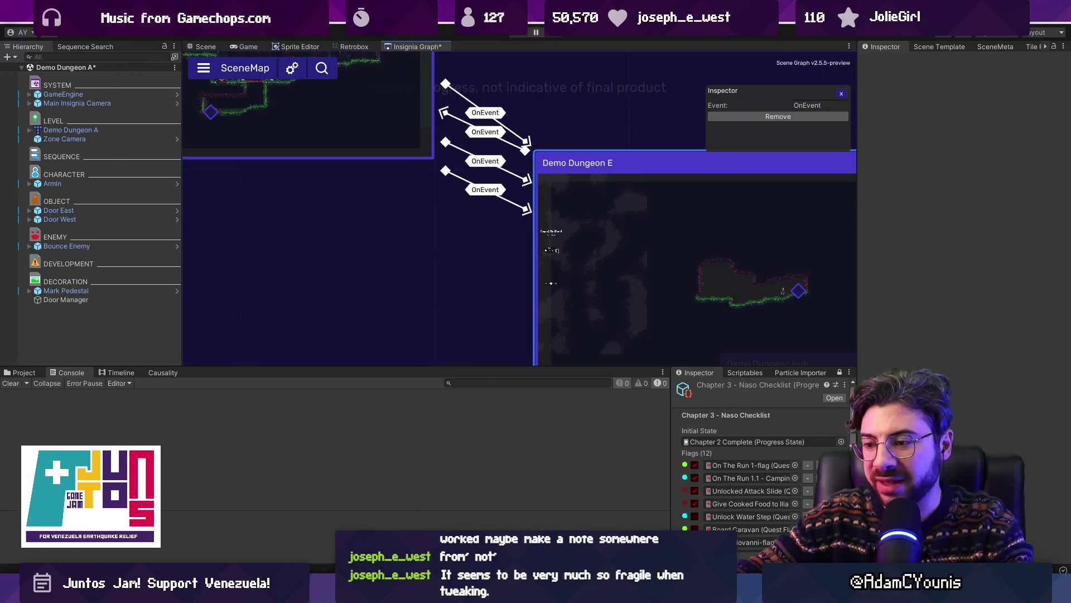
Step: Move Demo Dungeon E up-left, then sweep it right to angle its links and check badge offsets
{"action": "mouse_move", "coordinate": [571, 253]}
{"action": "left_mouse_down"}
{"action": "mouse_move", "coordinate": [570, 188]}
{"action": "mouse_move", "coordinate": [661, 290]}
{"action": "mouse_move", "coordinate": [772, 335]}
{"action": "mouse_move", "coordinate": [810, 289]}
{"action": "mouse_move", "coordinate": [547, 259]}
{"action": "mouse_move", "coordinate": [648, 320]}
{"action": "mouse_move", "coordinate": [652, 270]}
{"action": "mouse_move", "coordinate": [628, 195]}
{"action": "mouse_move", "coordinate": [573, 171]}
{"action": "mouse_move", "coordinate": [473, 153]}
{"action": "mouse_move", "coordinate": [526, 94]}
{"action": "mouse_move", "coordinate": [497, 130]}
{"action": "mouse_move", "coordinate": [250, 270]}
{"action": "mouse_move", "coordinate": [307, 282]}
{"action": "mouse_move", "coordinate": [280, 299]}
{"action": "left_mouse_up"}
{"action": "scroll", "coordinate": [782, 289], "scroll_direction": "down", "scroll_amount": 3}
{"action": "scroll", "coordinate": [280, 299], "scroll_direction": "up", "scroll_amount": 3}
{"action": "mouse_move", "coordinate": [350, 291]}
{"action": "left_mouse_down"}
{"action": "mouse_move", "coordinate": [223, 299]}
{"action": "mouse_move", "coordinate": [285, 281]}
{"action": "mouse_move", "coordinate": [538, 310]}
{"action": "mouse_move", "coordinate": [403, 304]}
{"action": "mouse_move", "coordinate": [651, 305]}
{"action": "mouse_move", "coordinate": [398, 293]}
{"action": "mouse_move", "coordinate": [805, 309]}
{"action": "mouse_move", "coordinate": [829, 300]}
{"action": "mouse_move", "coordinate": [541, 275]}
{"action": "mouse_move", "coordinate": [466, 284]}
{"action": "mouse_move", "coordinate": [323, 263]}
{"action": "mouse_move", "coordinate": [698, 275]}
{"action": "mouse_move", "coordinate": [423, 266]}
{"action": "mouse_move", "coordinate": [656, 283]}
{"action": "mouse_move", "coordinate": [450, 277]}
{"action": "mouse_move", "coordinate": [555, 282]}
{"action": "mouse_move", "coordinate": [585, 280]}
{"action": "mouse_move", "coordinate": [279, 263]}
{"action": "mouse_move", "coordinate": [655, 289]}
{"action": "mouse_move", "coordinate": [888, 285]}
{"action": "mouse_move", "coordinate": [309, 277]}
{"action": "mouse_move", "coordinate": [725, 273]}
{"action": "mouse_move", "coordinate": [374, 266]}
{"action": "mouse_move", "coordinate": [454, 268]}
{"action": "left_mouse_up"}
{"action": "key", "text": "alt+Tab"}
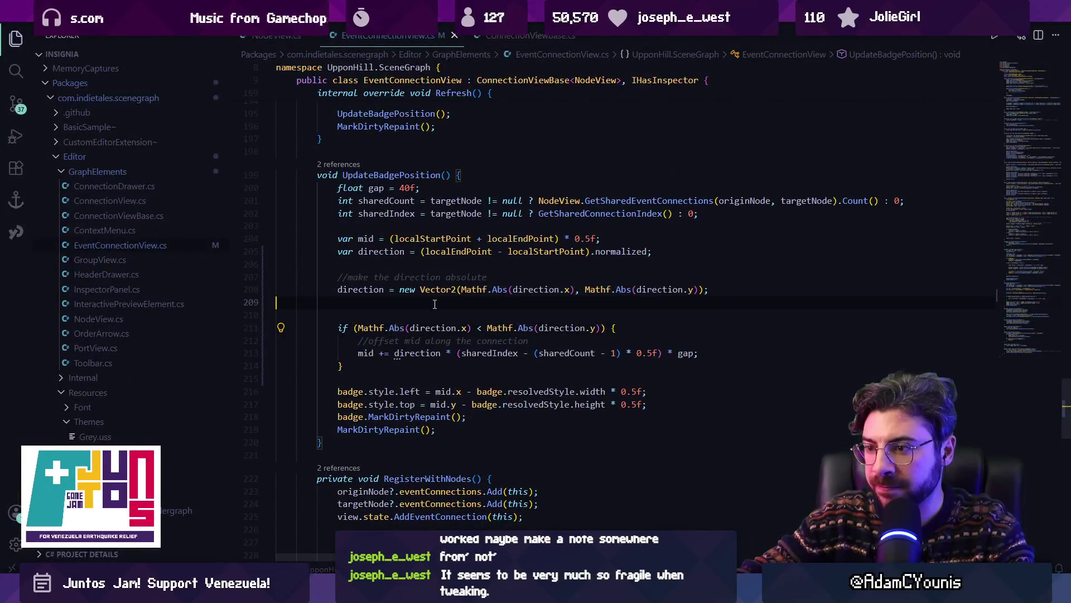
Step: Delete the absolute-direction comment and line, then nudge Demo Dungeon E in Unity to inspect the badges
{"action": "key", "text": "shift+Up"}
{"action": "key", "text": "shift+Up"}
{"action": "key", "text": "shift+Up"}
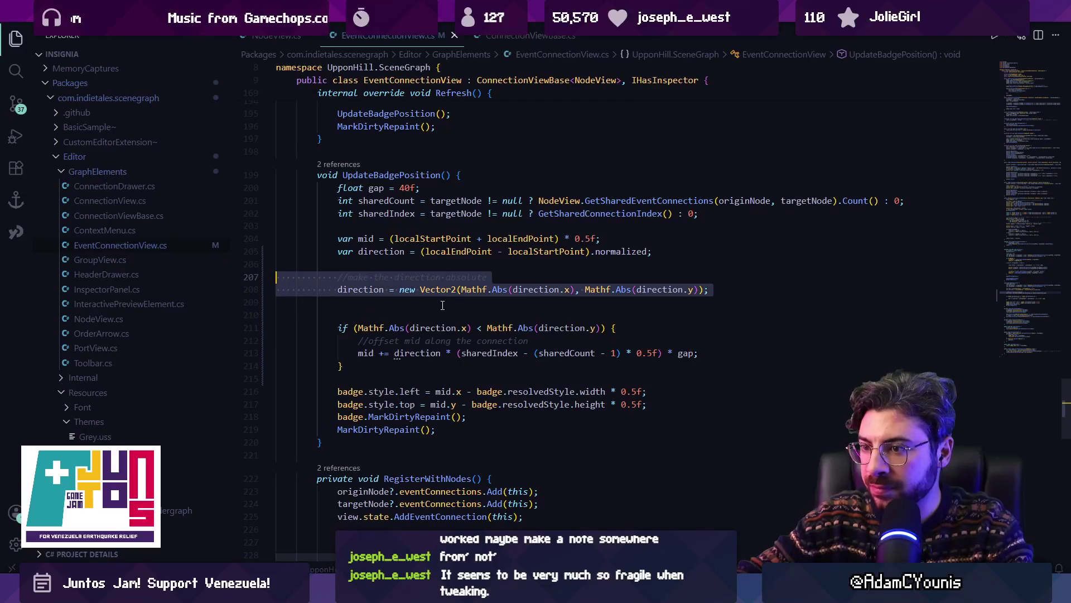
{"action": "key", "text": "BackSpace"}
{"action": "key", "text": "alt+Tab"}
{"action": "mouse_move", "coordinate": [373, 245]}
{"action": "left_mouse_down"}
{"action": "mouse_move", "coordinate": [435, 275]}
{"action": "mouse_move", "coordinate": [380, 275]}
{"action": "left_mouse_up"}
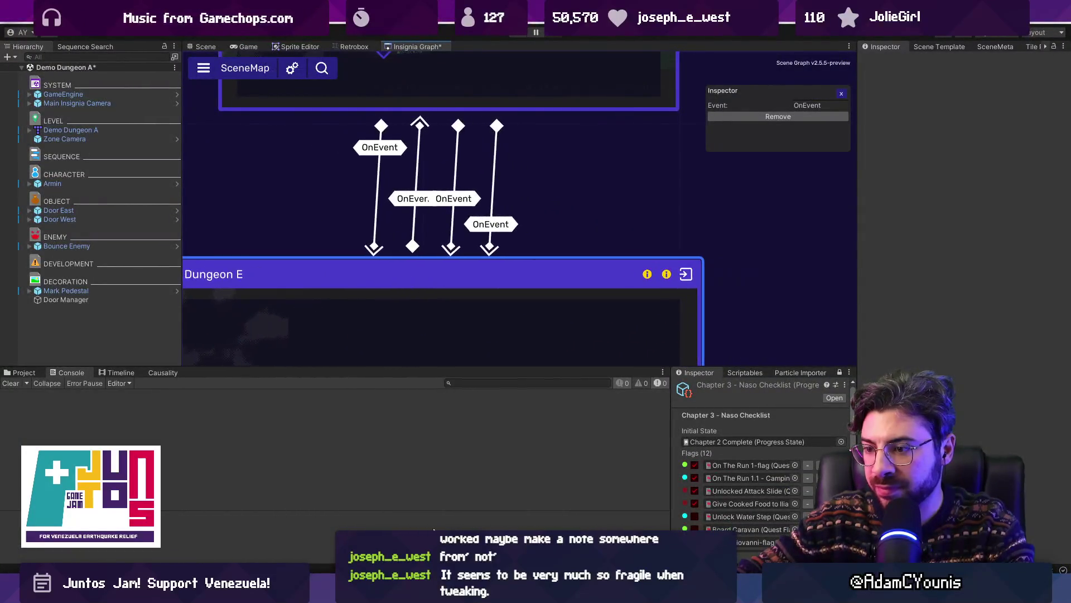
Step: Restore the original direction-flipping if block in EventConnectionView.cs and recheck the badges in Unity
{"action": "key", "text": "alt+Tab"}
{"action": "key", "text": "ctrl+z"}
{"action": "key", "text": "ctrl+z"}
{"action": "key", "text": "ctrl+z"}
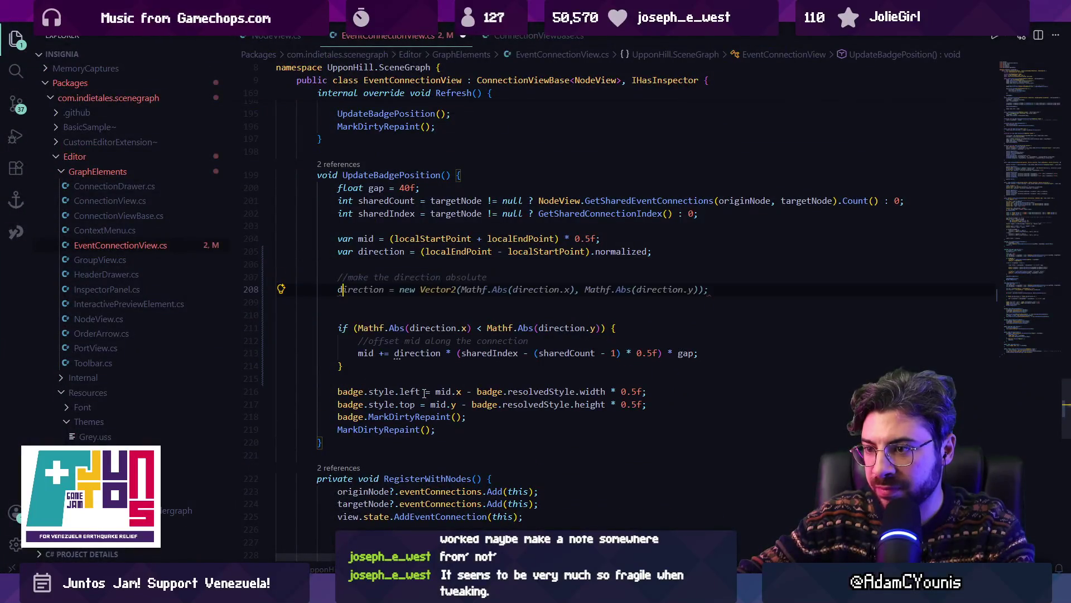
{"action": "key", "text": "ctrl+y"}
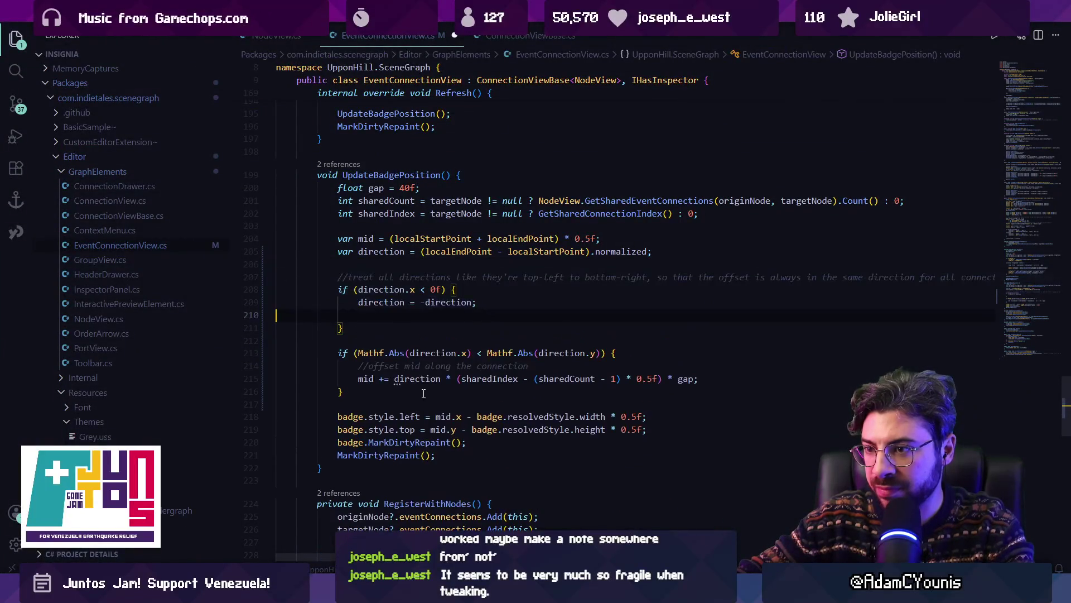
{"action": "key", "text": "alt+Tab"}
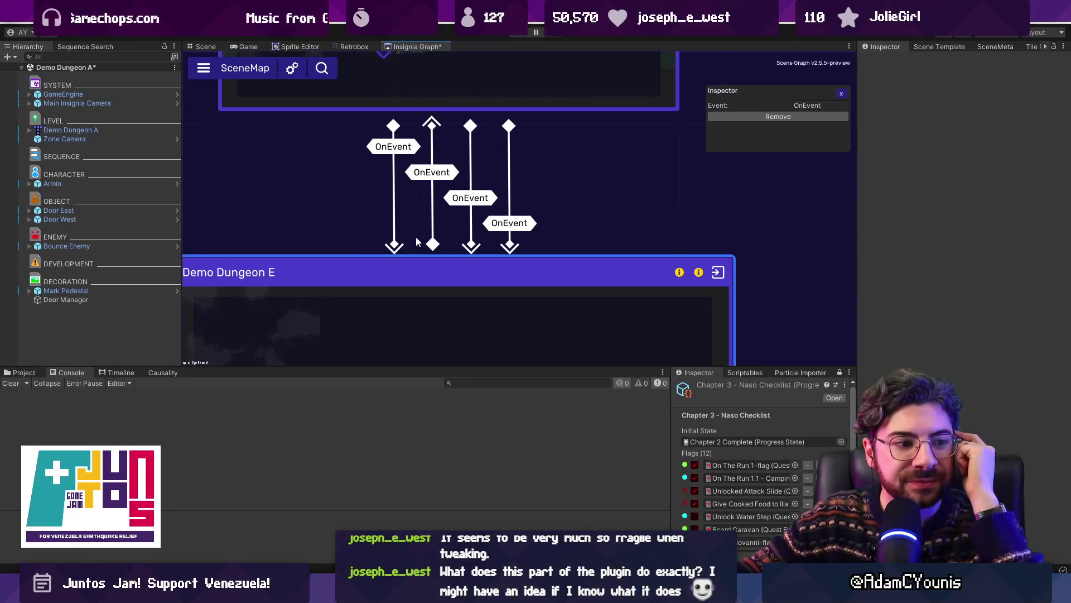
Step: Pan the graph to Demo Dungeon E and delete one of its OnEvent connections
{"action": "scroll", "coordinate": [419, 230], "scroll_direction": "down", "scroll_amount": 1}
{"action": "scroll", "coordinate": [433, 299], "scroll_direction": "down", "scroll_amount": 2}
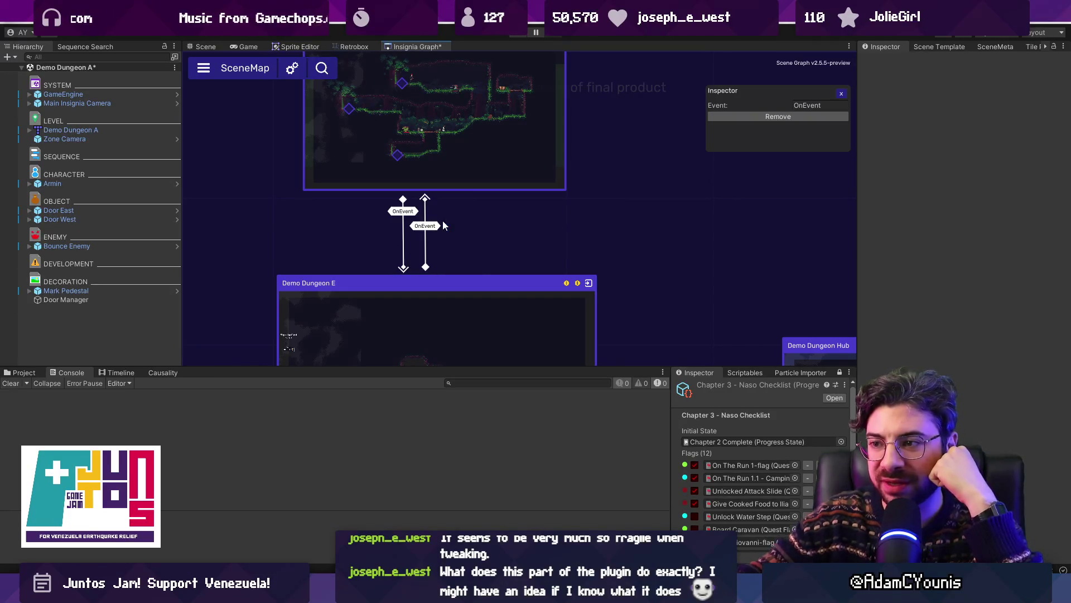
{"action": "scroll", "coordinate": [395, 228], "scroll_direction": "up", "scroll_amount": 3}
{"action": "scroll", "coordinate": [403, 262], "scroll_direction": "down", "scroll_amount": 4}
{"action": "left_click_drag", "start_coordinate": [402, 322], "coordinate": [411, 185]}
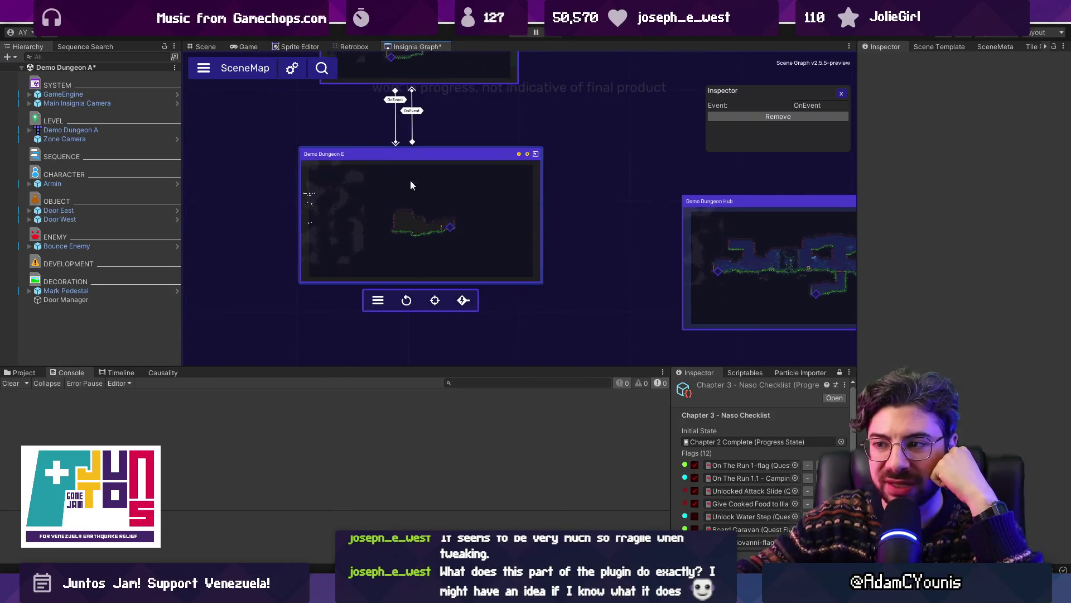
{"action": "left_click_drag", "start_coordinate": [389, 226], "coordinate": [372, 237]}
{"action": "scroll", "coordinate": [389, 209], "scroll_direction": "up", "scroll_amount": 2}
{"action": "scroll", "coordinate": [381, 190], "scroll_direction": "down", "scroll_amount": 2}
{"action": "left_click_drag", "start_coordinate": [419, 287], "coordinate": [360, 129]}
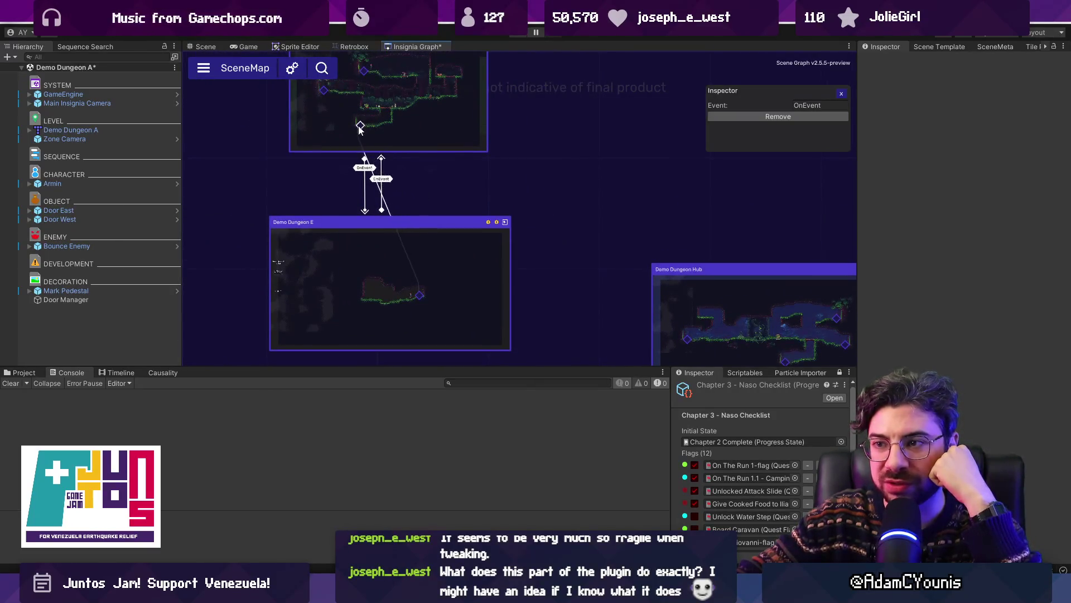
{"action": "scroll", "coordinate": [379, 206], "scroll_direction": "up", "scroll_amount": 2}
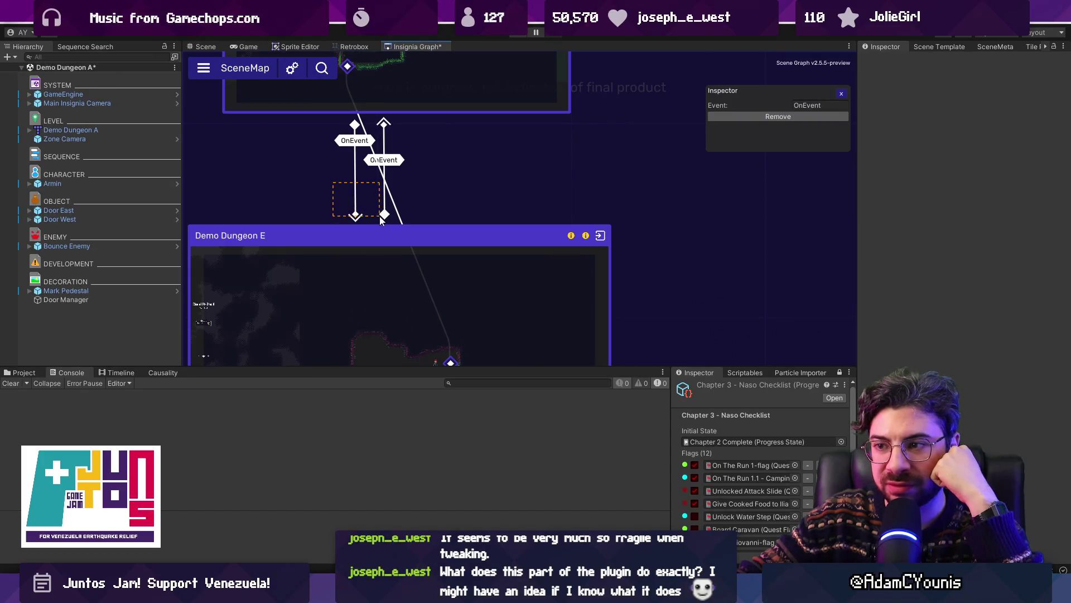
{"action": "key", "text": "Delete"}
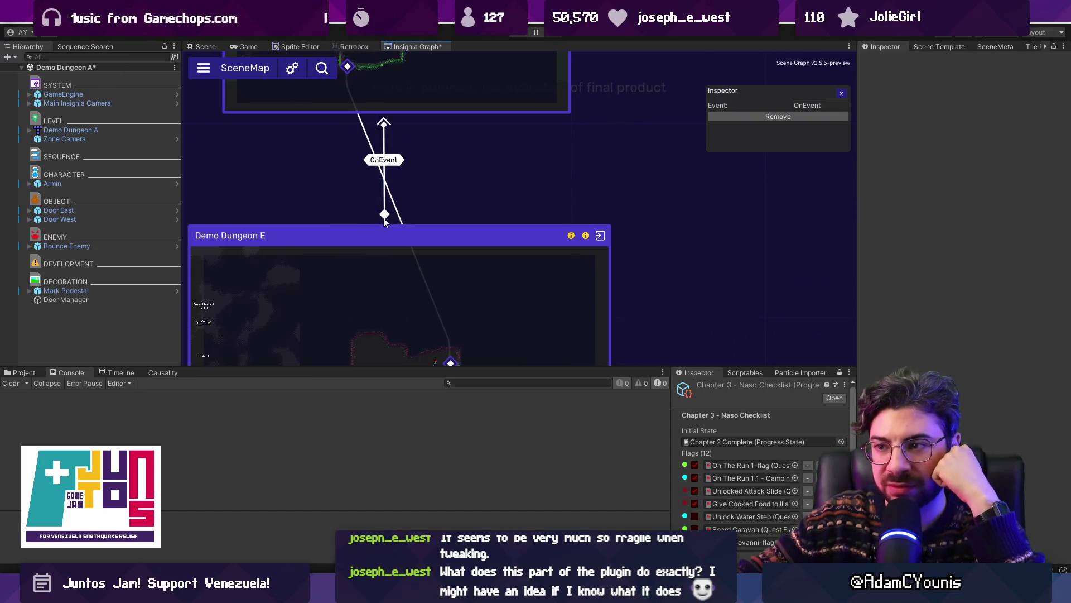
Step: Move Demo Dungeon E up and reconnect Demo Dungeon B to it with a new OnEvent link
{"action": "left_click_drag", "start_coordinate": [434, 233], "coordinate": [440, 190]}
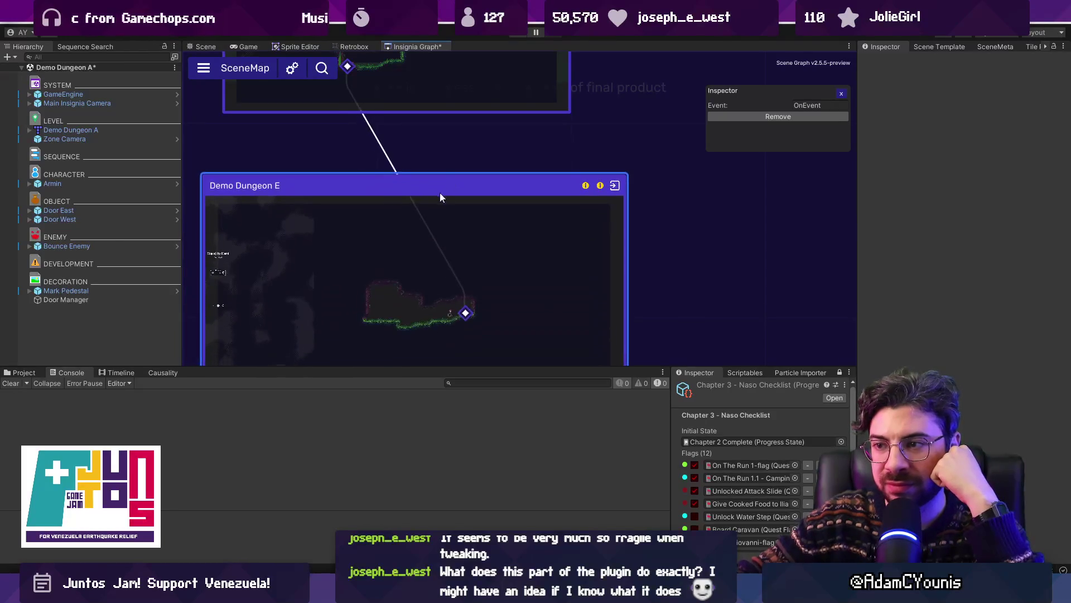
{"action": "right_click", "coordinate": [393, 225]}
{"action": "scroll", "coordinate": [397, 229], "scroll_direction": "down", "scroll_amount": 3}
{"action": "scroll", "coordinate": [410, 192], "scroll_direction": "down", "scroll_amount": 3}
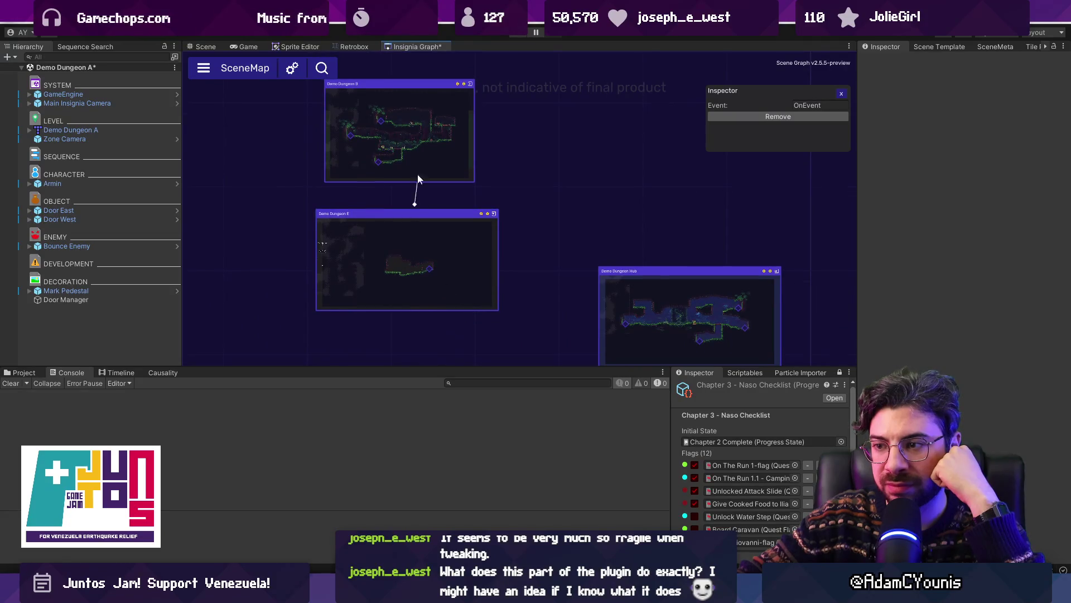
{"action": "scroll", "coordinate": [411, 202], "scroll_direction": "up", "scroll_amount": 5}
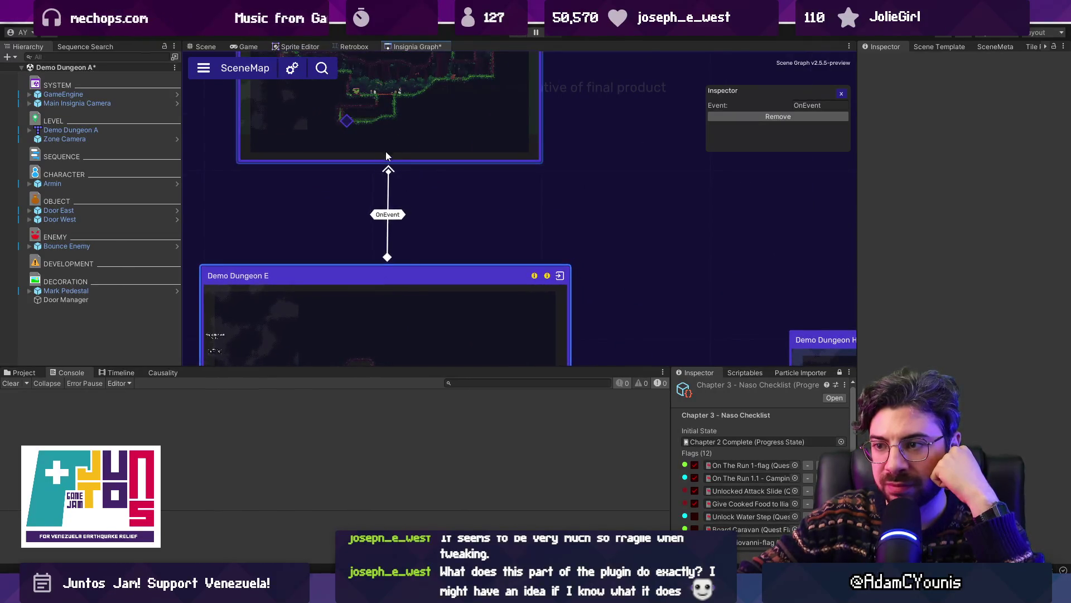
{"action": "scroll", "coordinate": [386, 152], "scroll_direction": "up", "scroll_amount": 2}
{"action": "left_click_drag", "start_coordinate": [447, 223], "coordinate": [435, 311]}
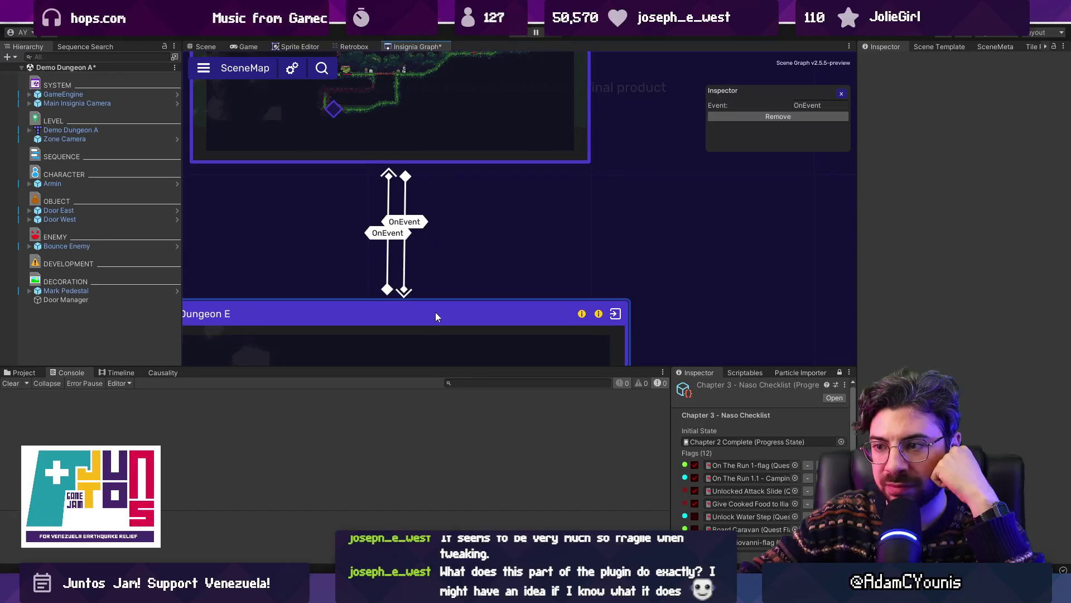
{"action": "scroll", "coordinate": [410, 248], "scroll_direction": "down", "scroll_amount": 2}
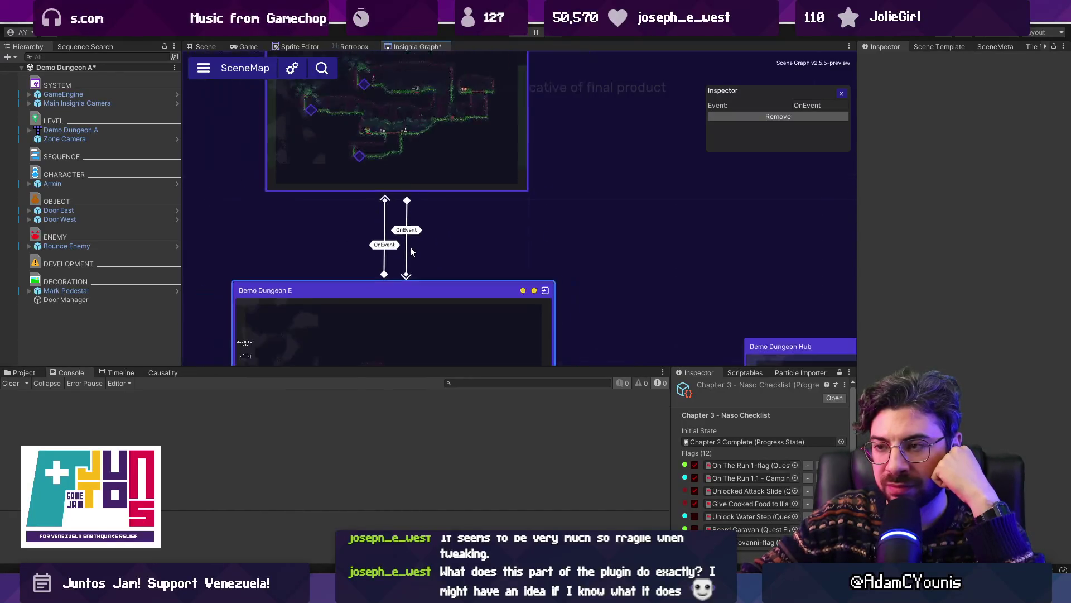
Step: Reposition Demo Dungeon E up and to the right to test the badge offsets
{"action": "mouse_move", "coordinate": [400, 294]}
{"action": "left_mouse_down"}
{"action": "mouse_move", "coordinate": [397, 286]}
{"action": "mouse_move", "coordinate": [460, 285]}
{"action": "mouse_move", "coordinate": [430, 276]}
{"action": "mouse_move", "coordinate": [396, 295]}
{"action": "mouse_move", "coordinate": [421, 286]}
{"action": "left_mouse_up"}
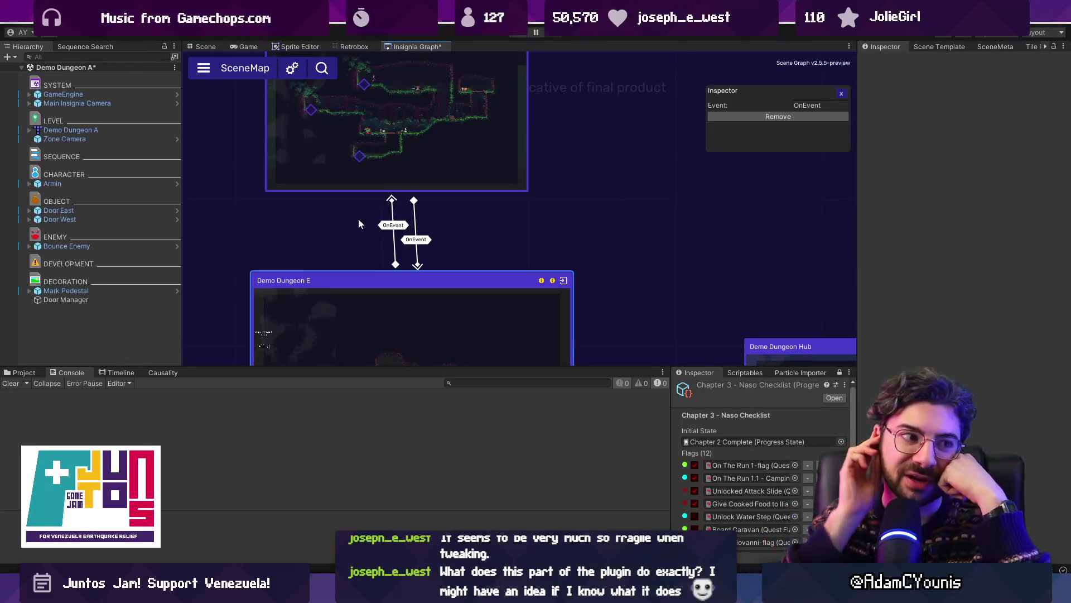
{"action": "mouse_move", "coordinate": [476, 286]}
{"action": "left_mouse_down"}
{"action": "mouse_move", "coordinate": [441, 279]}
{"action": "mouse_move", "coordinate": [473, 273]}
{"action": "left_mouse_up"}
{"action": "scroll", "coordinate": [460, 240], "scroll_direction": "down", "scroll_amount": 3}
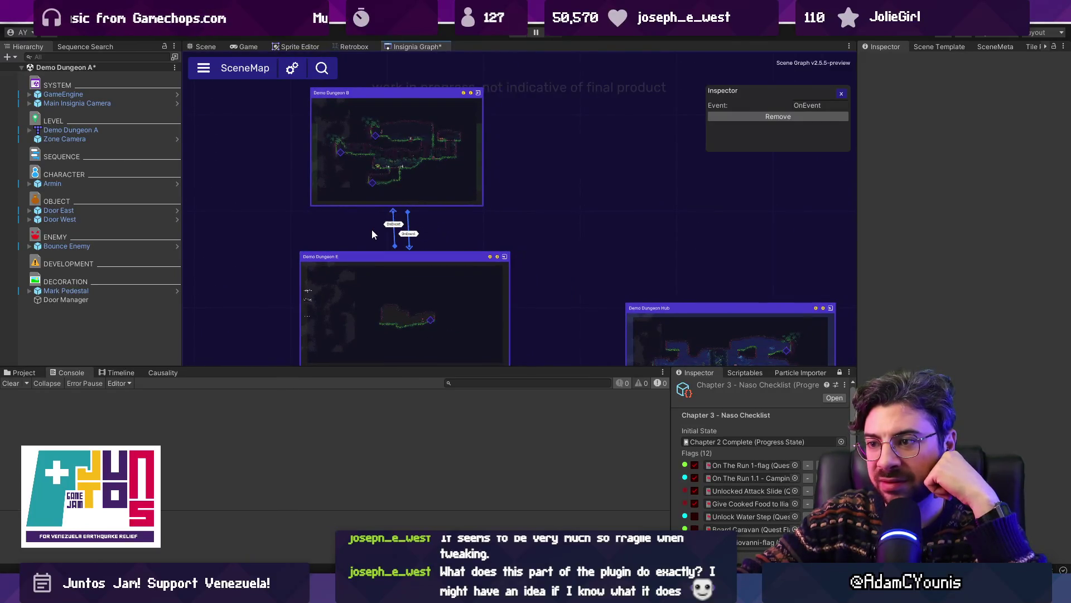
{"action": "scroll", "coordinate": [426, 214], "scroll_direction": "up", "scroll_amount": 3}
Step: Drag Demo Dungeon B down toward Demo Dungeon E to check the badge spacing, then return to EventConnectionView.cs
{"action": "right_click", "coordinate": [421, 149]}
{"action": "left_click", "coordinate": [424, 158]}
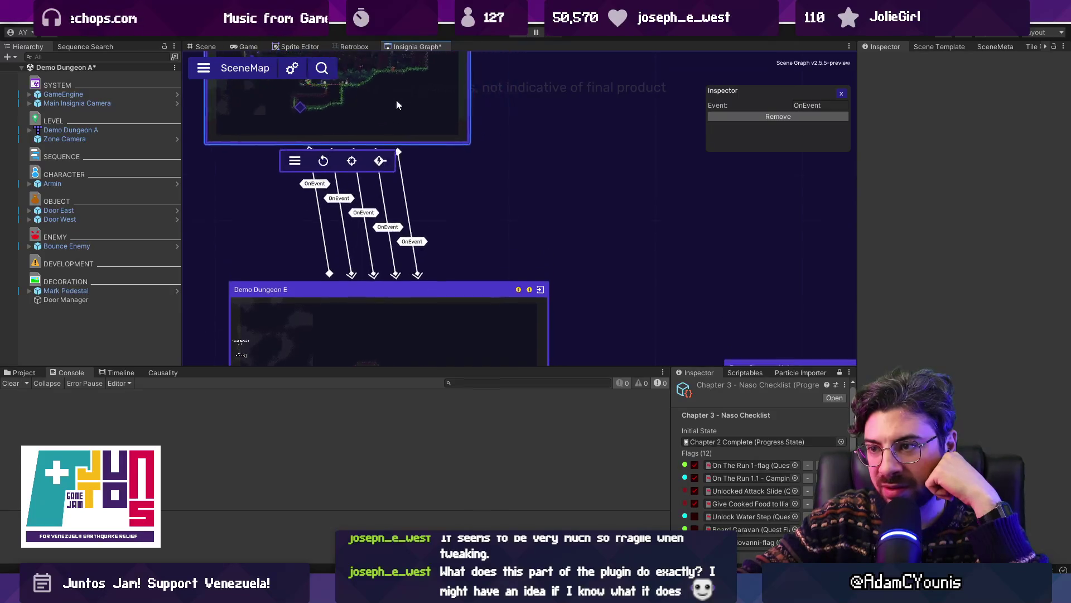
{"action": "mouse_move", "coordinate": [447, 143]}
{"action": "left_mouse_down"}
{"action": "mouse_move", "coordinate": [449, 121]}
{"action": "mouse_move", "coordinate": [447, 185]}
{"action": "mouse_move", "coordinate": [445, 139]}
{"action": "left_mouse_up"}
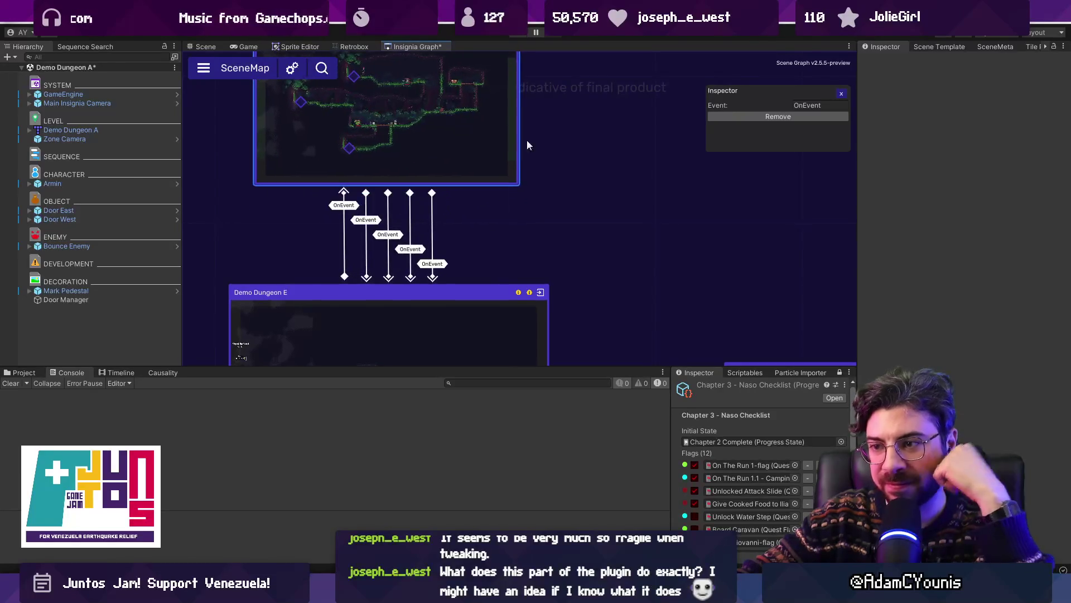
{"action": "scroll", "coordinate": [424, 253], "scroll_direction": "up", "scroll_amount": 3}
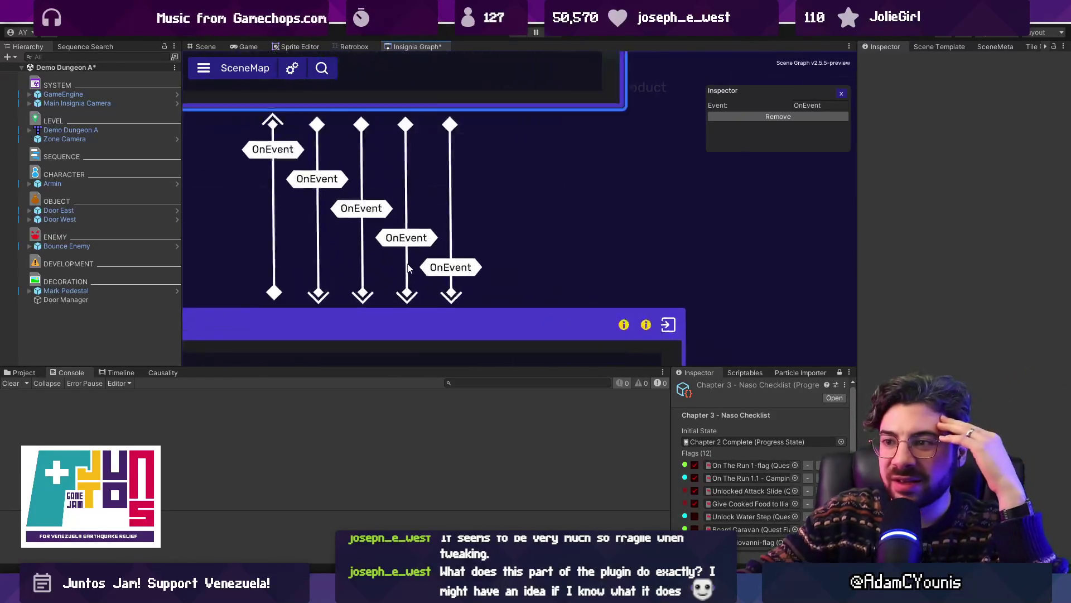
{"action": "mouse_move", "coordinate": [380, 75]}
{"action": "left_mouse_down"}
{"action": "mouse_move", "coordinate": [393, 134]}
{"action": "mouse_move", "coordinate": [382, 156]}
{"action": "left_mouse_up"}
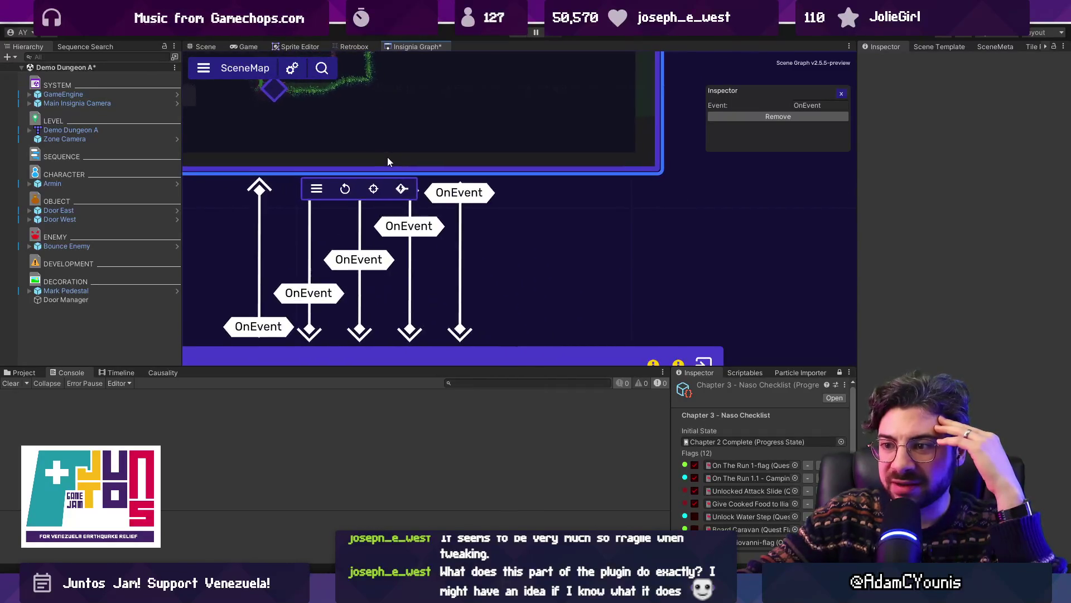
{"action": "scroll", "coordinate": [387, 156], "scroll_direction": "down", "scroll_amount": 2}
{"action": "scroll", "coordinate": [413, 184], "scroll_direction": "down", "scroll_amount": 1}
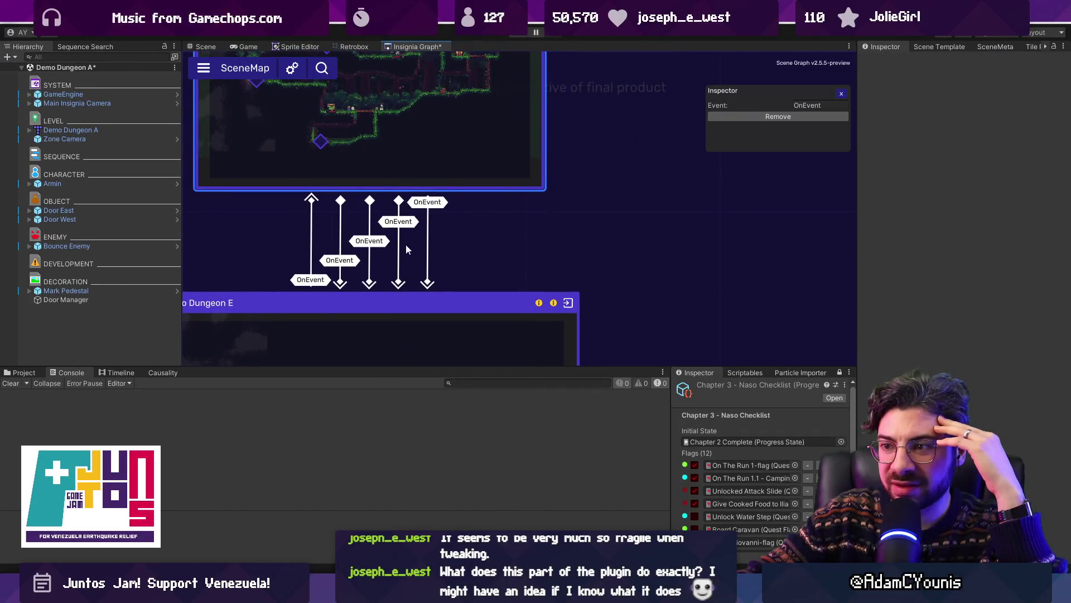
{"action": "mouse_move", "coordinate": [393, 119]}
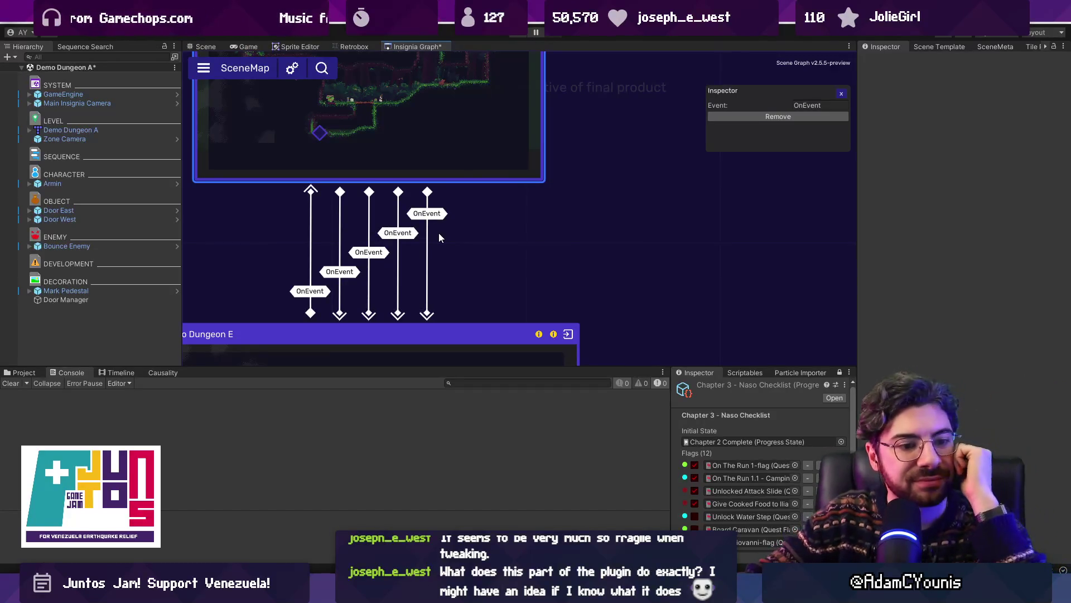
{"action": "scroll", "coordinate": [437, 234], "scroll_direction": "down", "scroll_amount": 3}
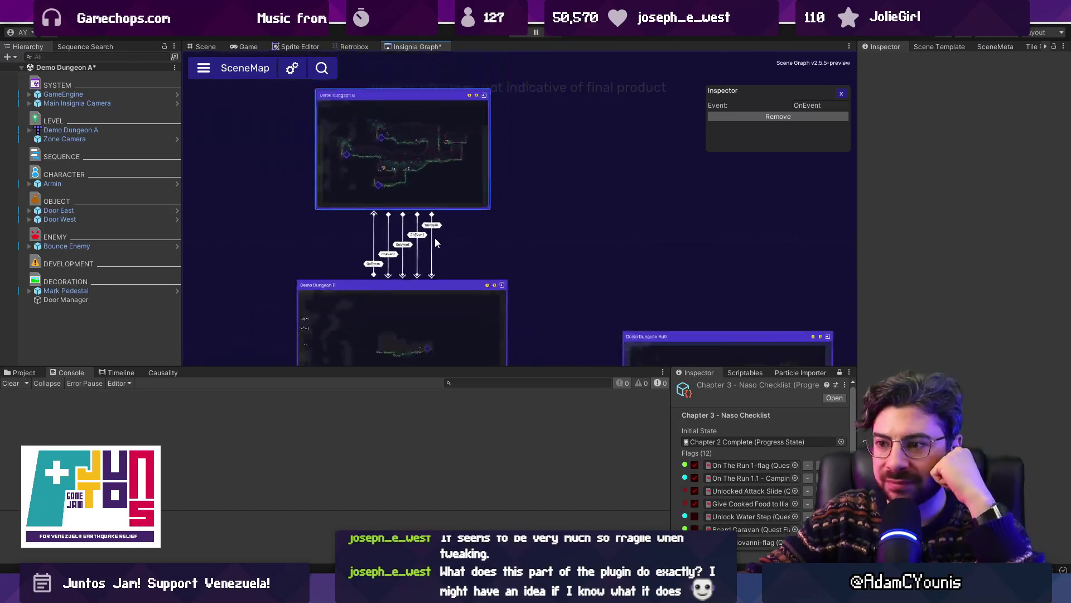
{"action": "scroll", "coordinate": [441, 237], "scroll_direction": "up", "scroll_amount": 2}
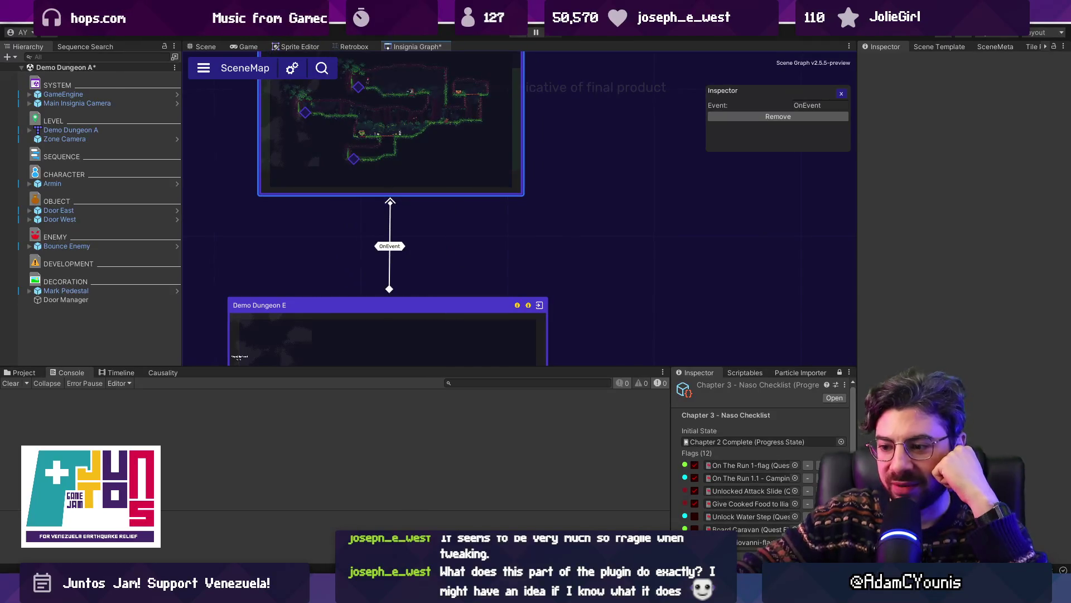
{"action": "key", "text": "alt+Tab"}
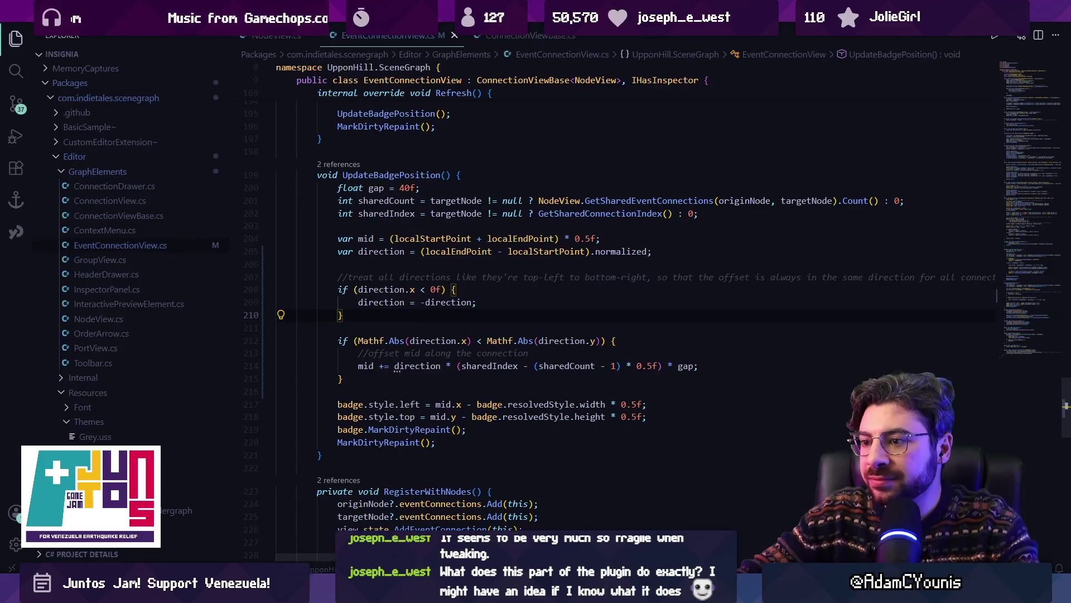
Step: Stage EventConnectionView.cs in Fork and commit it with the message about organising badges along multiple edges
{"action": "key", "text": "alt+Tab"}
{"action": "left_click", "coordinate": [420, 70]}
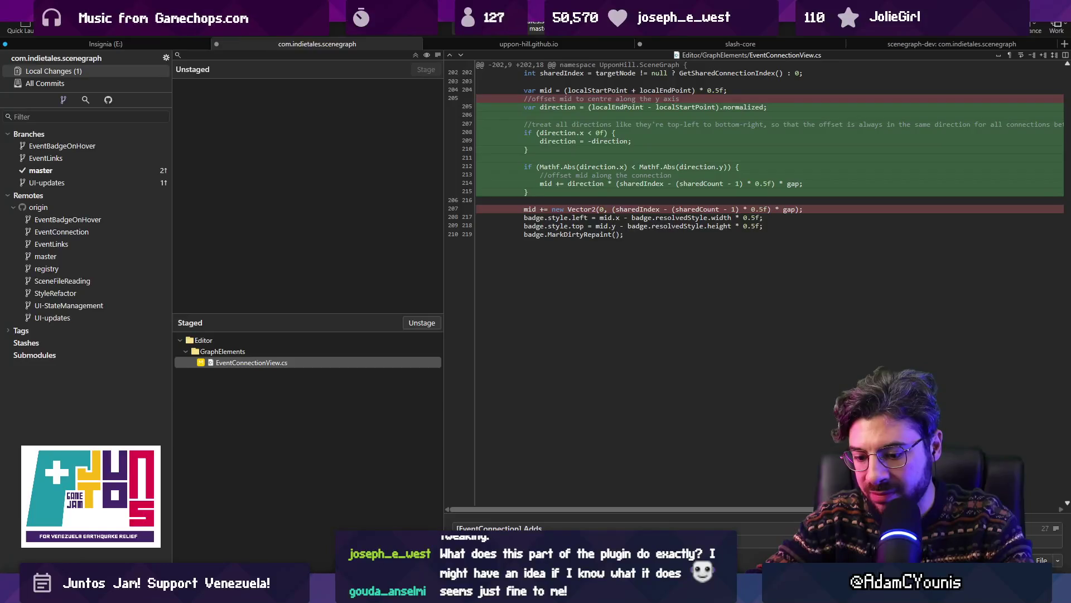
{"action": "type", "text": "tenuous solu"}
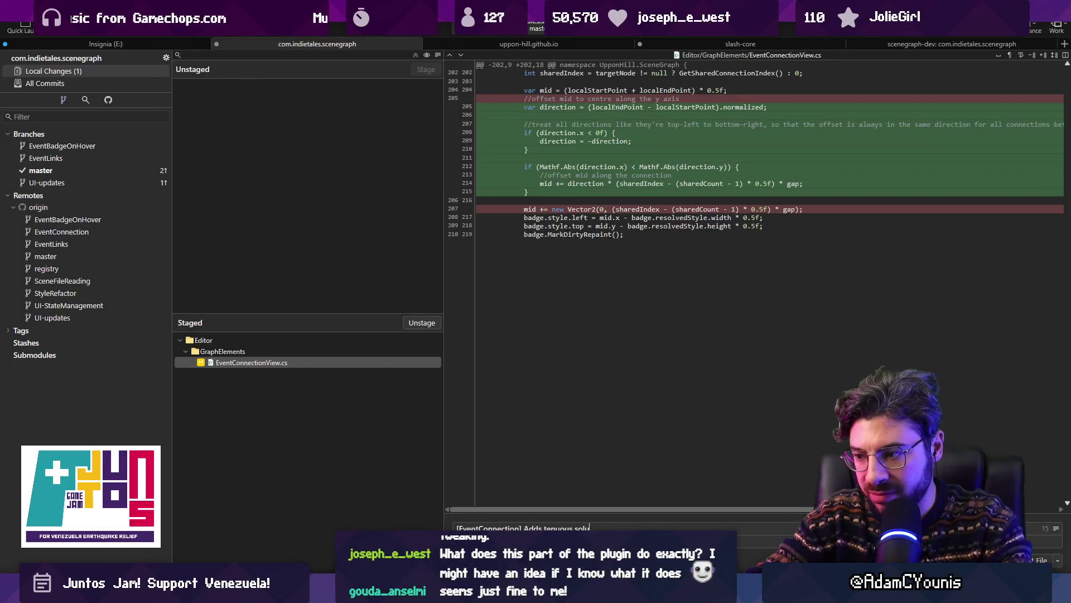
{"action": "type", "text": "tion for organ"}
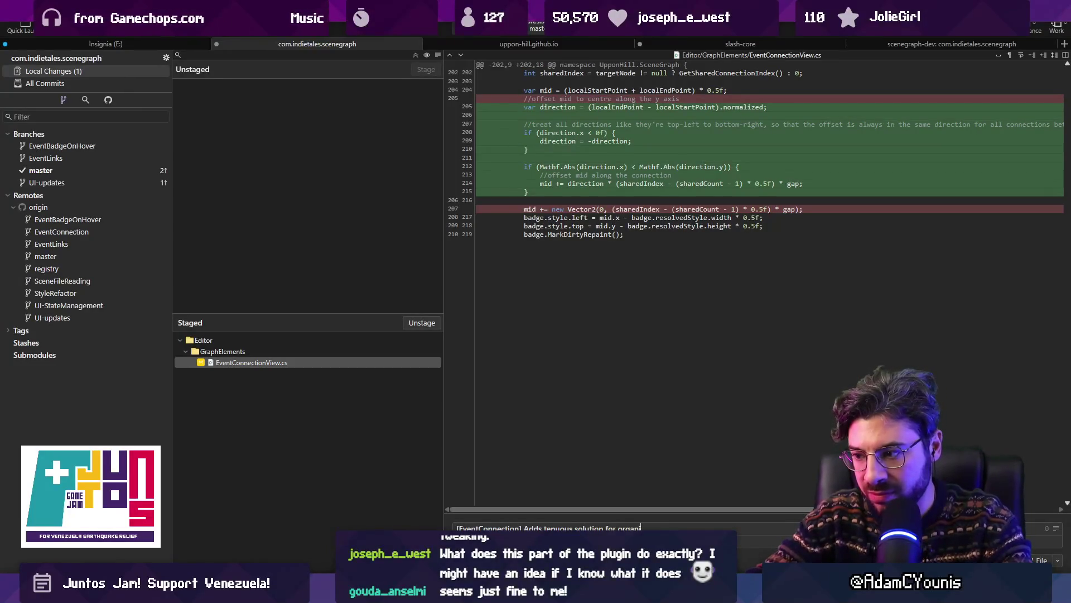
{"action": "type", "text": "ising badges a"}
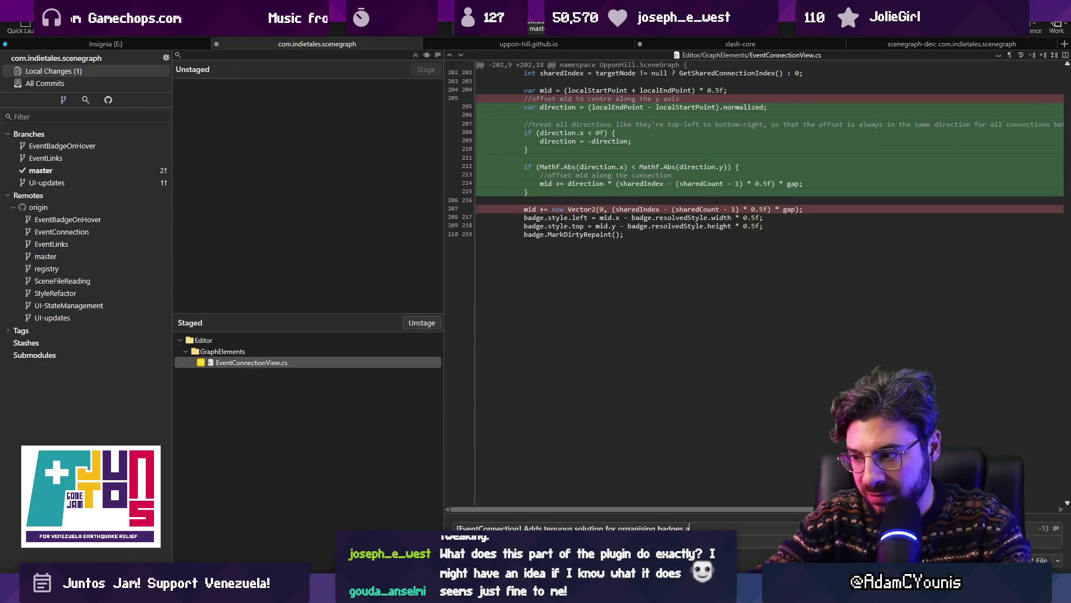
{"action": "type", "text": "long multiple ed"}
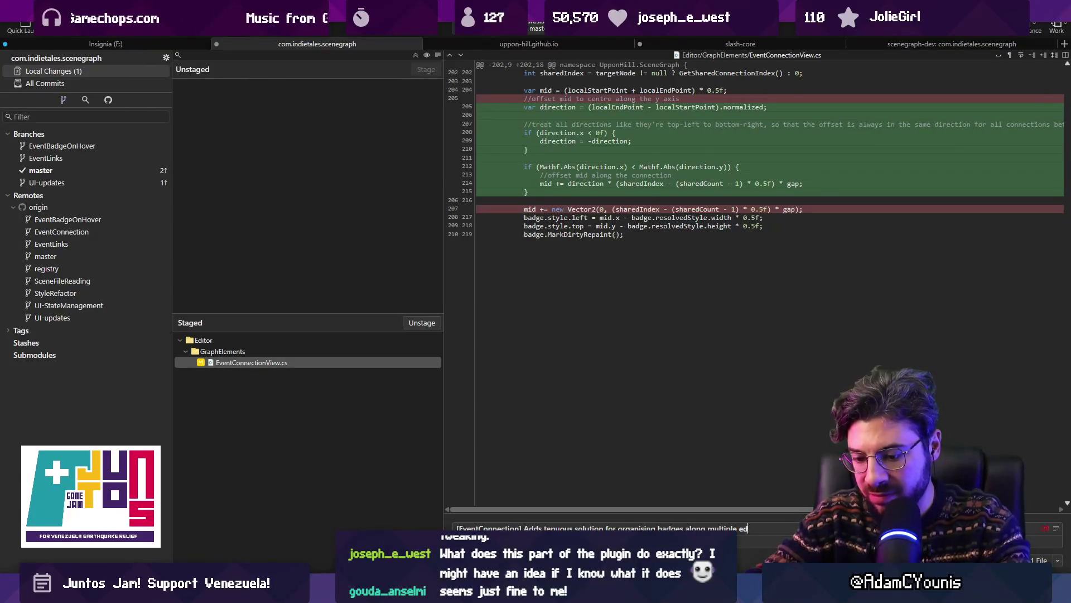
{"action": "type", "text": "ges in the"}
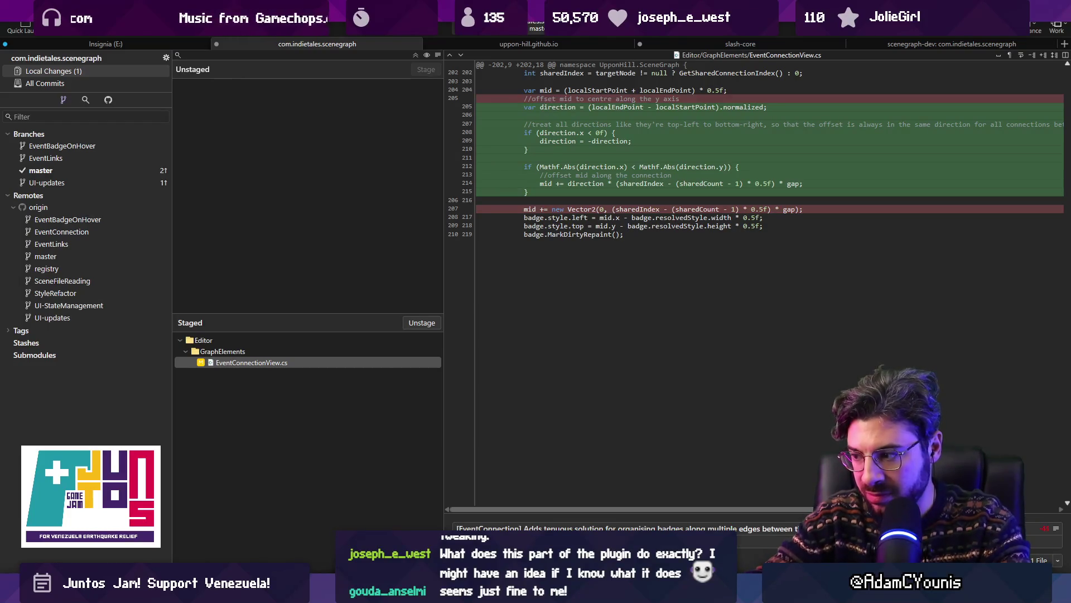
{"action": "key", "text": "ctrl+Return"}
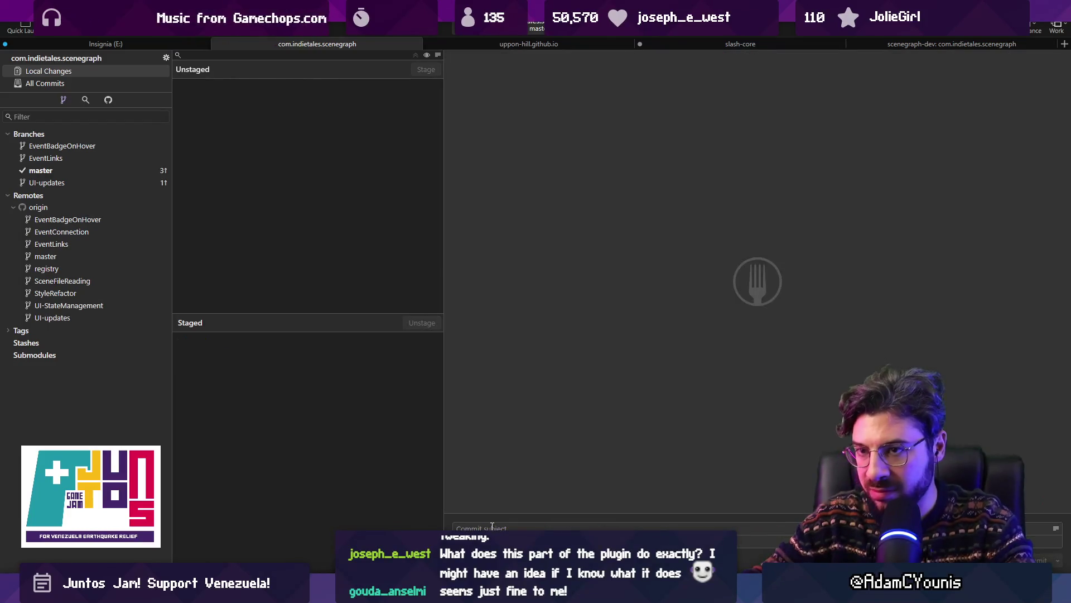
Step: Dismiss the push prompt without pushing and show All Commits in the history
{"action": "key", "text": "ctrl+shift+p"}
{"action": "left_click", "coordinate": [100, 82]}
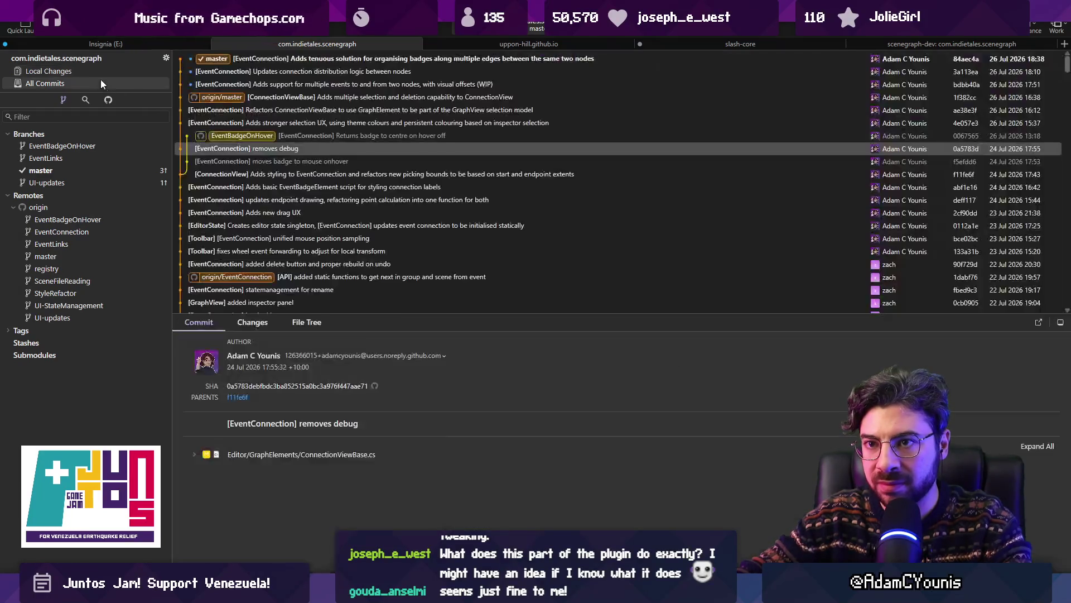
{"action": "key", "text": "Return"}
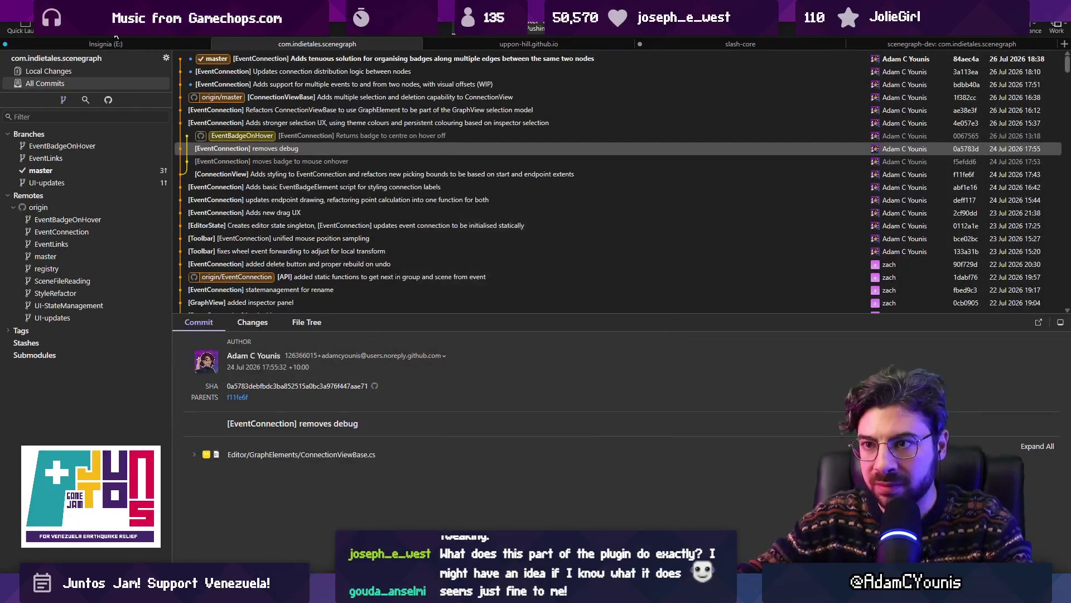